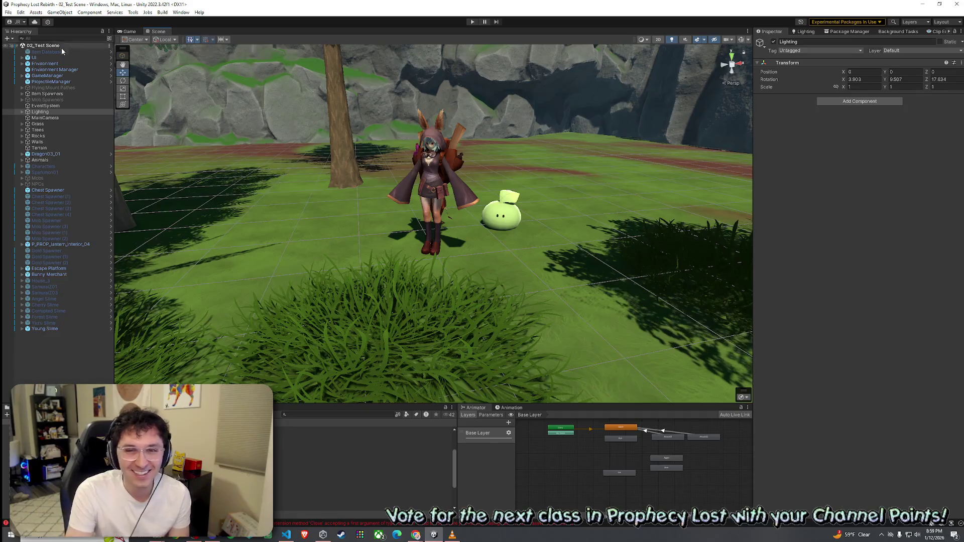
# Orbit and zoom the Scene view in close on the hooded character and green slime.
pyautogui.click(9, 12)
pyautogui.click(9, 12)
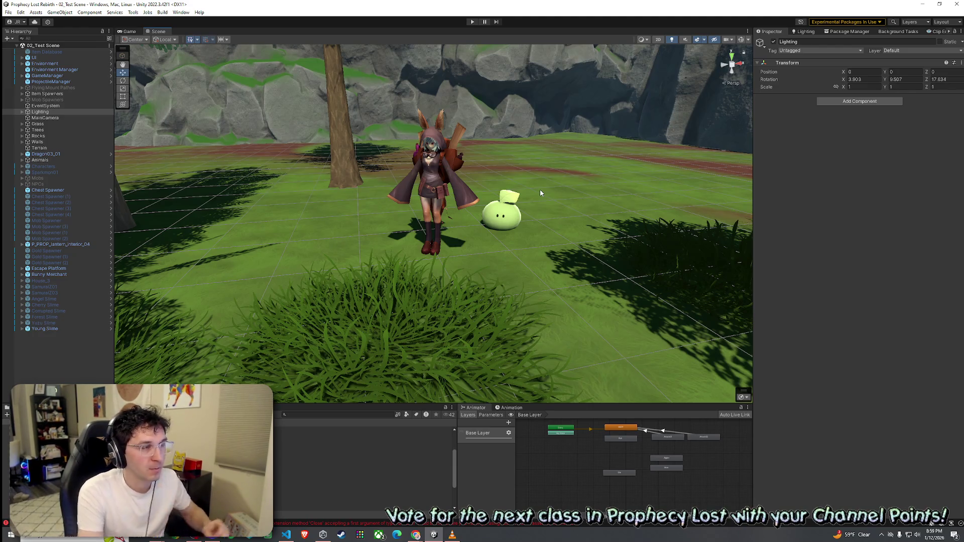
pyautogui.moveTo(435, 232); pyautogui.dragTo(481, 215)
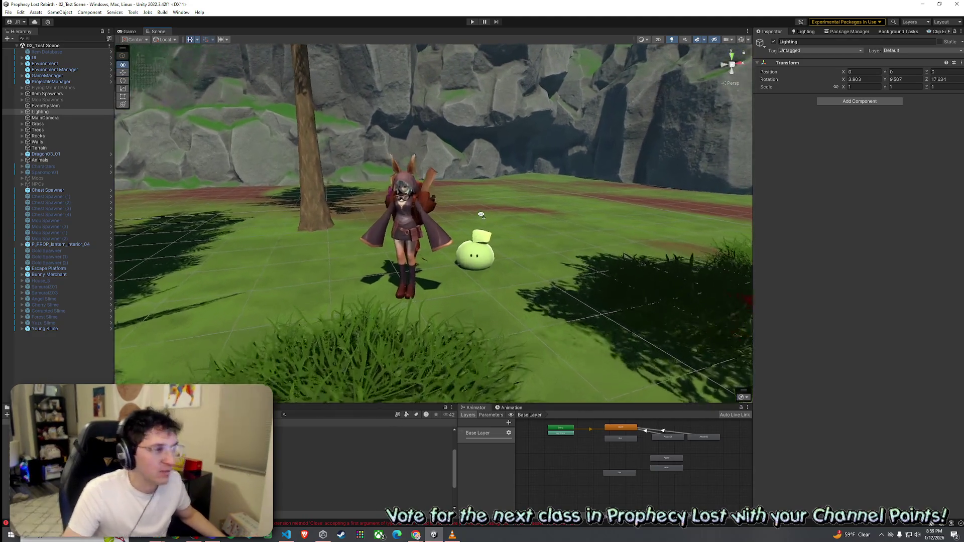
pyautogui.scroll(3, 481, 215)
pyautogui.scroll(3, 483, 215)
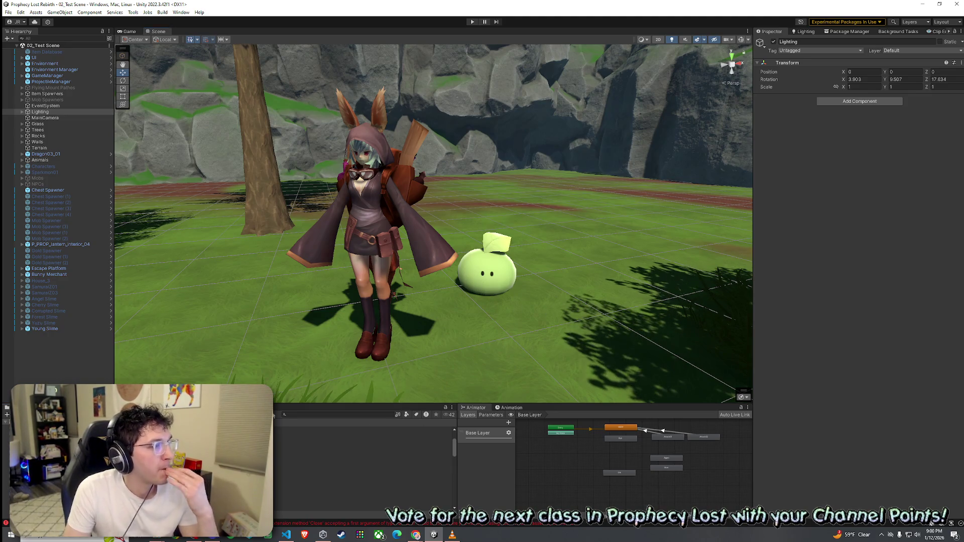
# Search the Project panel for 'cat', filtered to the Prefab type.
pyautogui.click(299, 414)
pyautogui.write('cat')
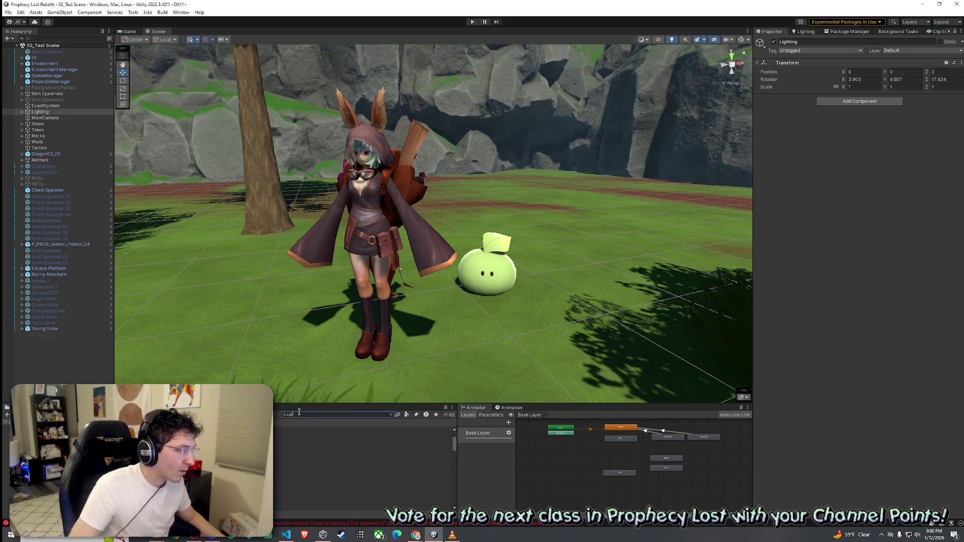
pyautogui.click(408, 414)
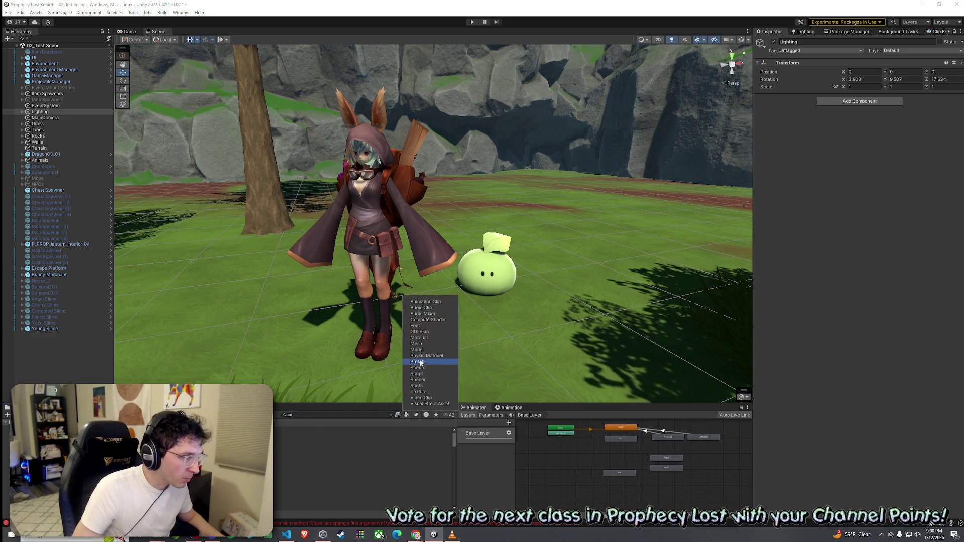
pyautogui.click(417, 362)
# Place the Cat_s8 prefab in the scene beside the slime as Cat_s9.
pyautogui.click(352, 460)
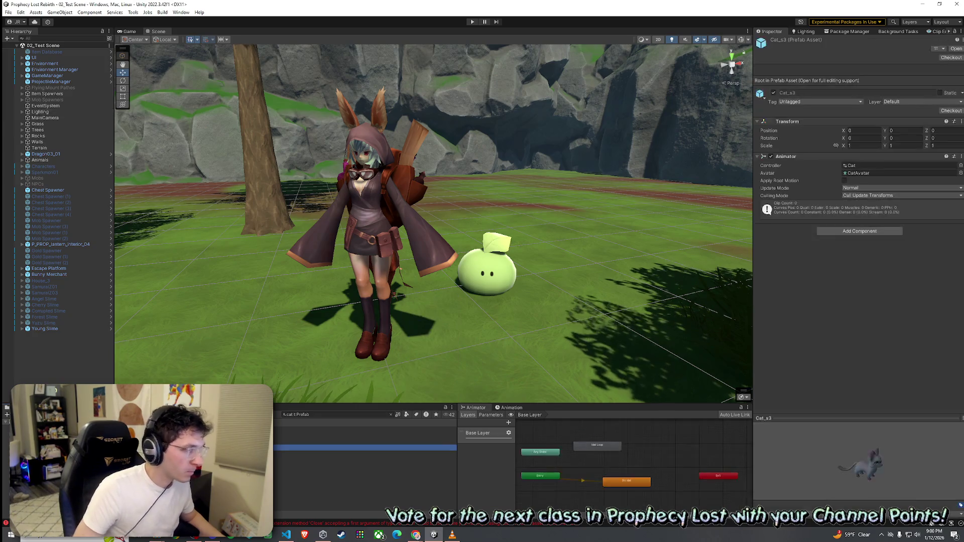
pyautogui.press('Down')
pyautogui.press('Down')
pyautogui.press('Down')
pyautogui.moveTo(312, 477)
pyautogui.mouseDown()
pyautogui.moveTo(381, 432)
pyautogui.moveTo(472, 276)
pyautogui.moveTo(476, 300)
pyautogui.moveTo(615, 321)
pyautogui.mouseUp()
pyautogui.click(867, 106)
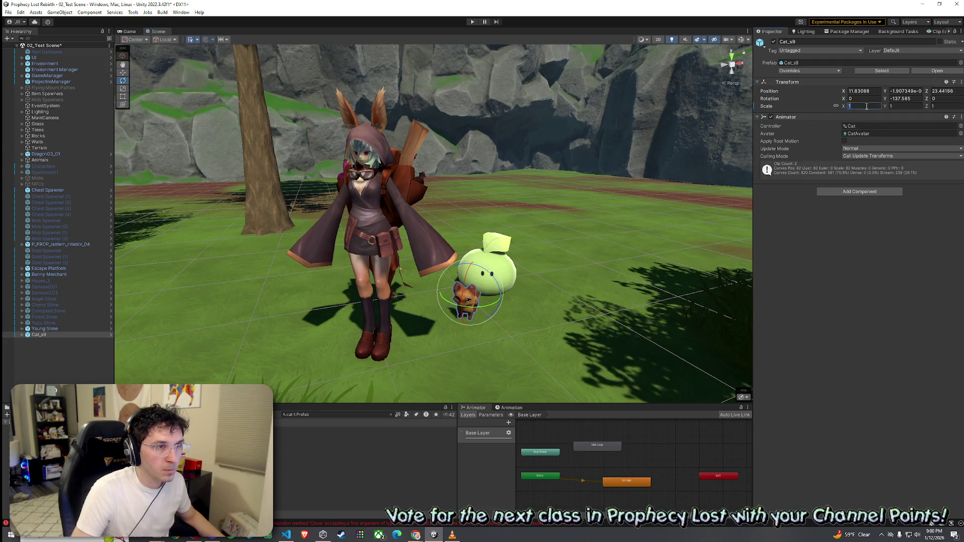
# Set the cat's Transform Scale to 1.5.
pyautogui.write('2')
pyautogui.press('BackSpace')
pyautogui.write('1.5')
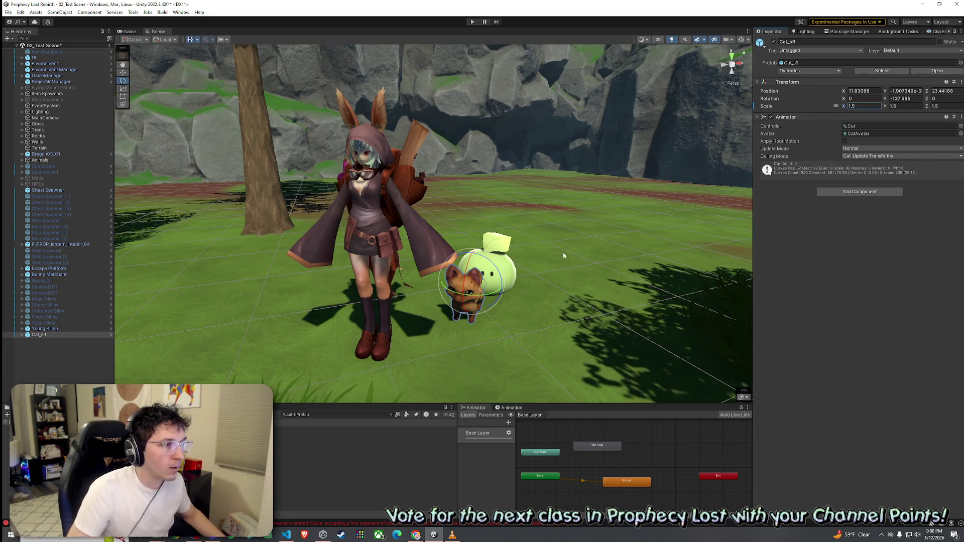
# Frame the Young Slime and move it left on the grass to X 7.708.
pyautogui.click(495, 253)
pyautogui.moveTo(527, 251); pyautogui.dragTo(529, 228)
pyautogui.doubleClick(78, 328)
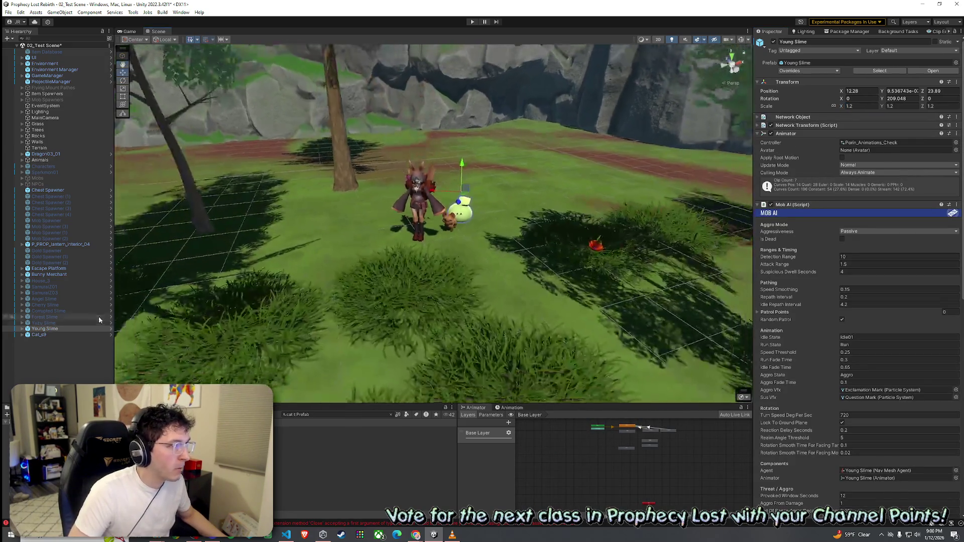
pyautogui.moveTo(461, 200); pyautogui.dragTo(249, 236)
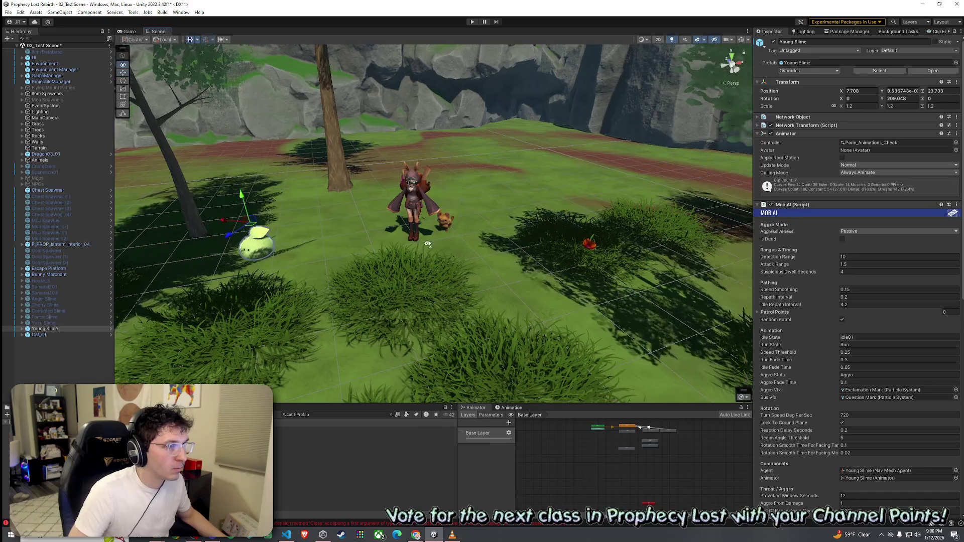
pyautogui.scroll(5, 424, 223)
pyautogui.moveTo(424, 223); pyautogui.dragTo(454, 253)
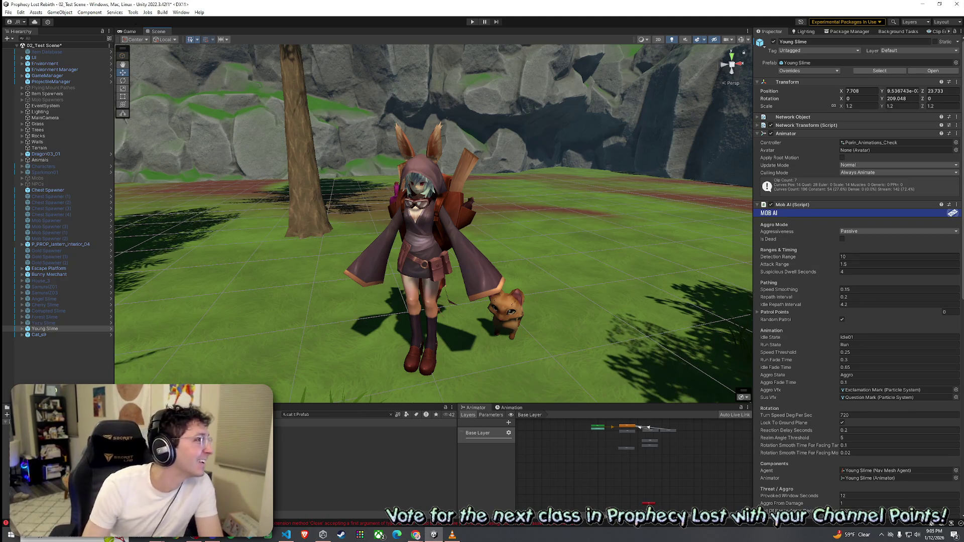
# Open the File menu to save the scene.
pyautogui.click(8, 13)
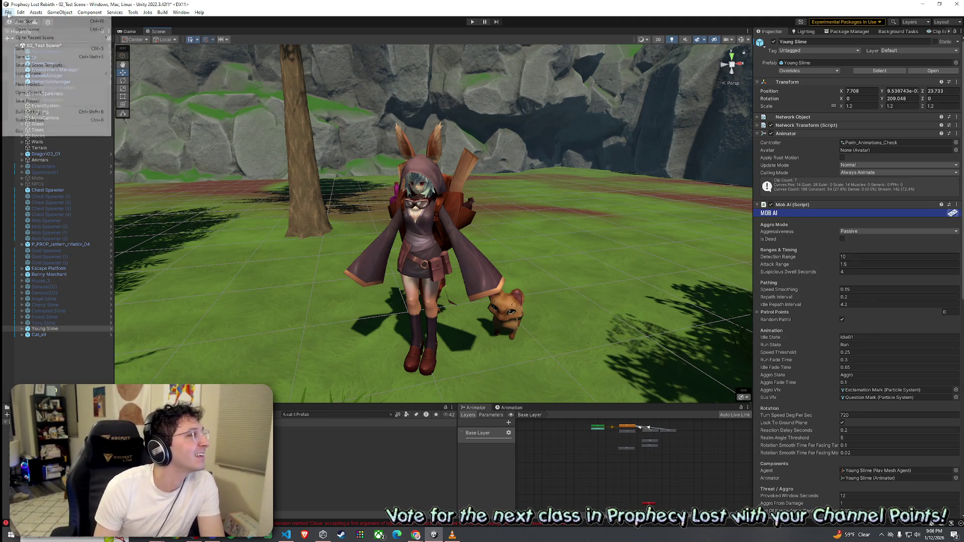
# Save the 02_Test Scene with File > Save.
pyautogui.click(20, 49)
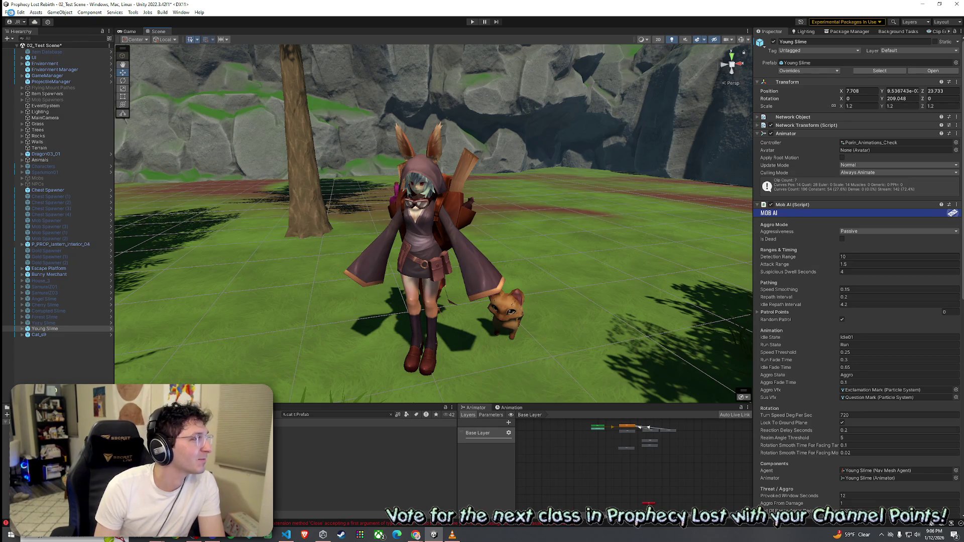
pyautogui.click(9, 13)
pyautogui.click(167, 177)
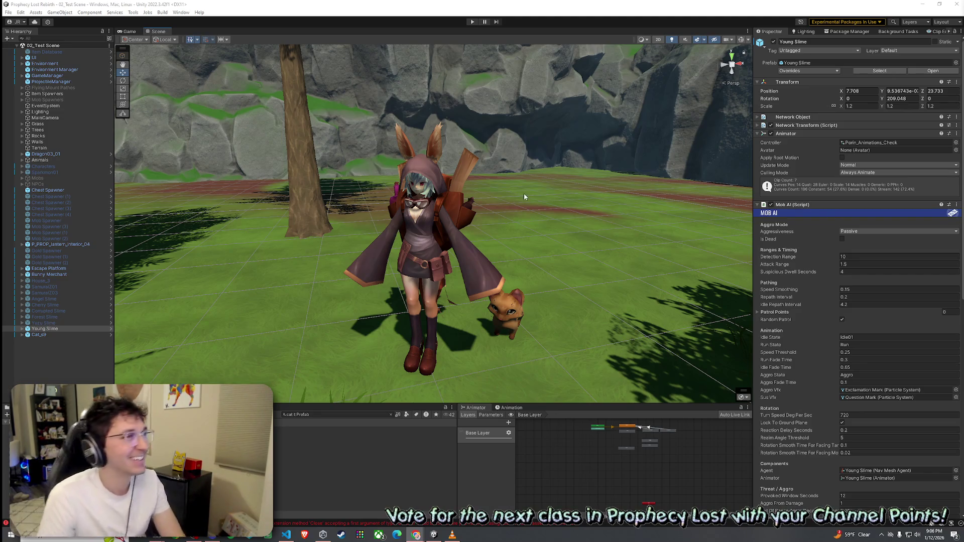
# Open and dismiss the File menu again without choosing anything.
pyautogui.click(8, 12)
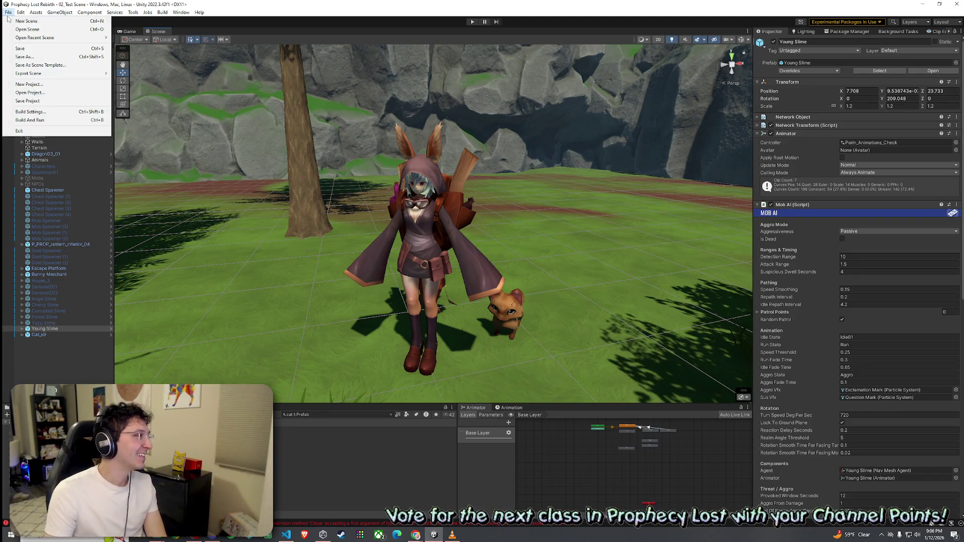
pyautogui.click(71, 3)
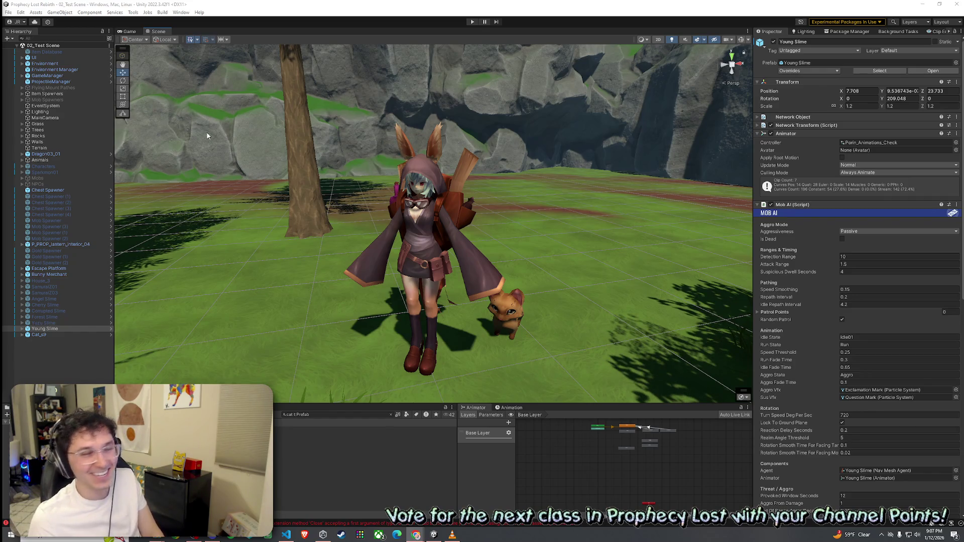
pyautogui.click(90, 12)
# Dismiss the File menu and show the Console listing the QuestUI Close/Open errors.
pyautogui.press('Escape')
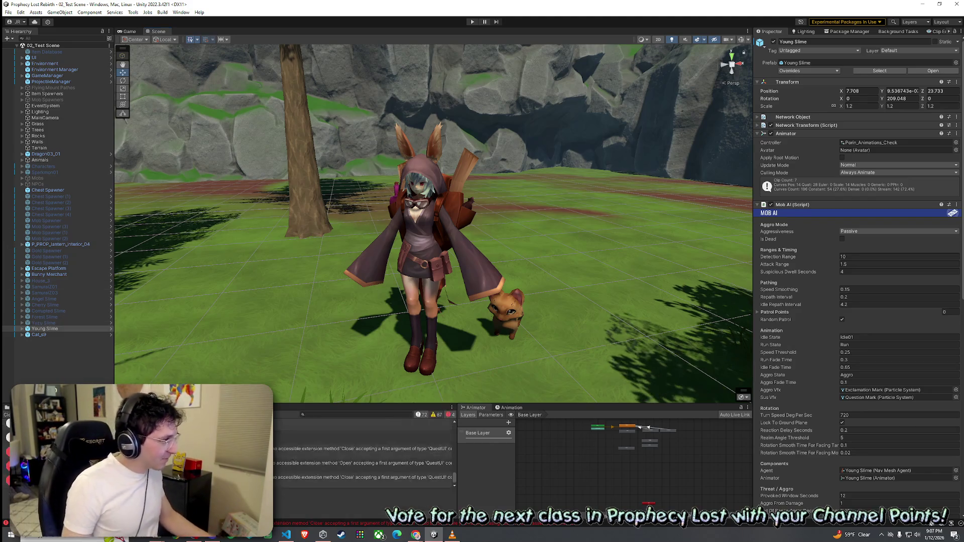
pyautogui.hotkey('ctrl', 'shift', 'c')
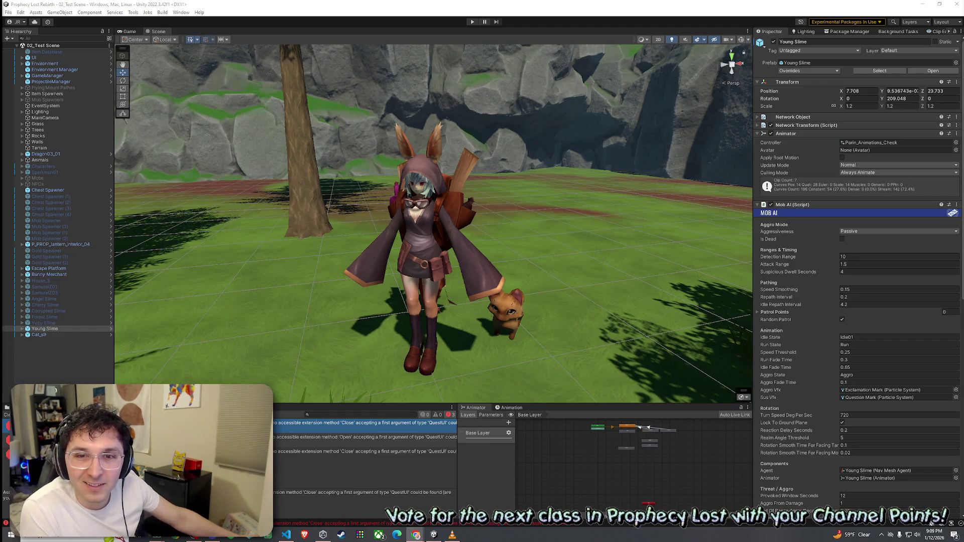
pyautogui.hotkey('alt', 'Tab')
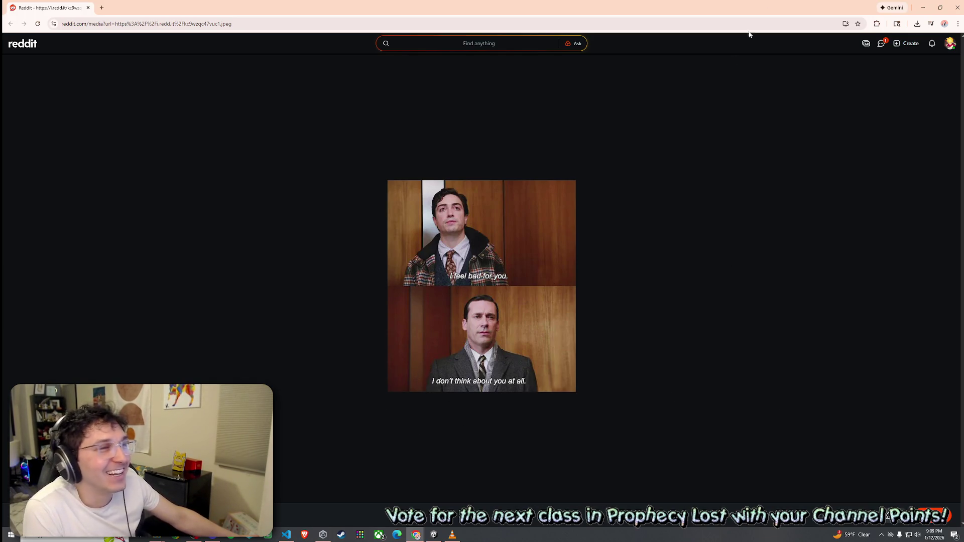
# Close the Reddit browser window to return to Unity.
pyautogui.click(958, 8)
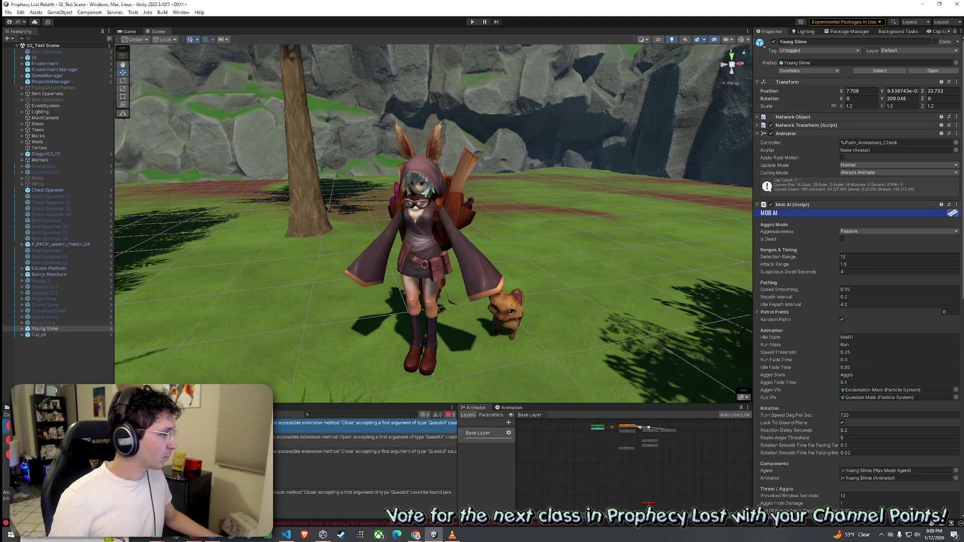
# Return the bottom panel to the Project window and look over the QuestUI code.
pyautogui.hotkey('ctrl', '5')
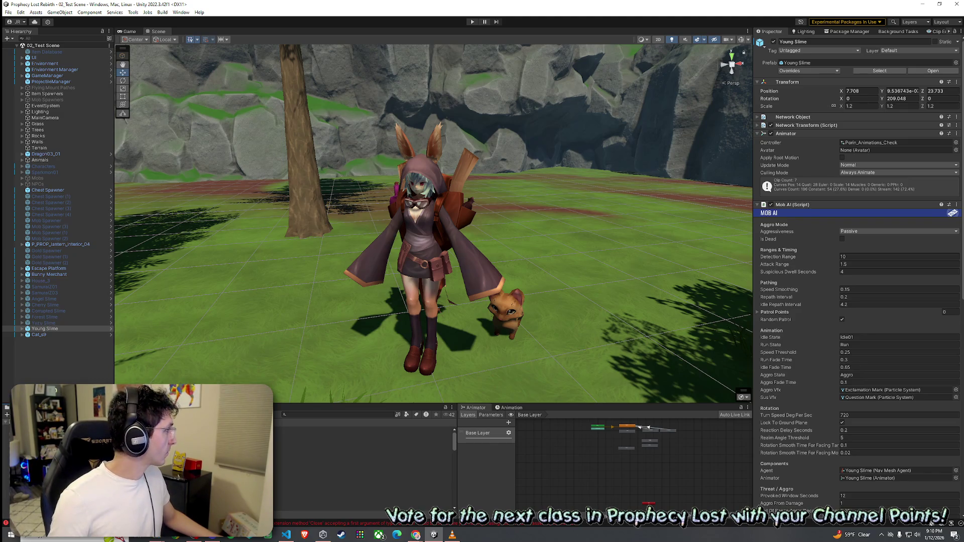
pyautogui.hotkey('alt', 'Tab')
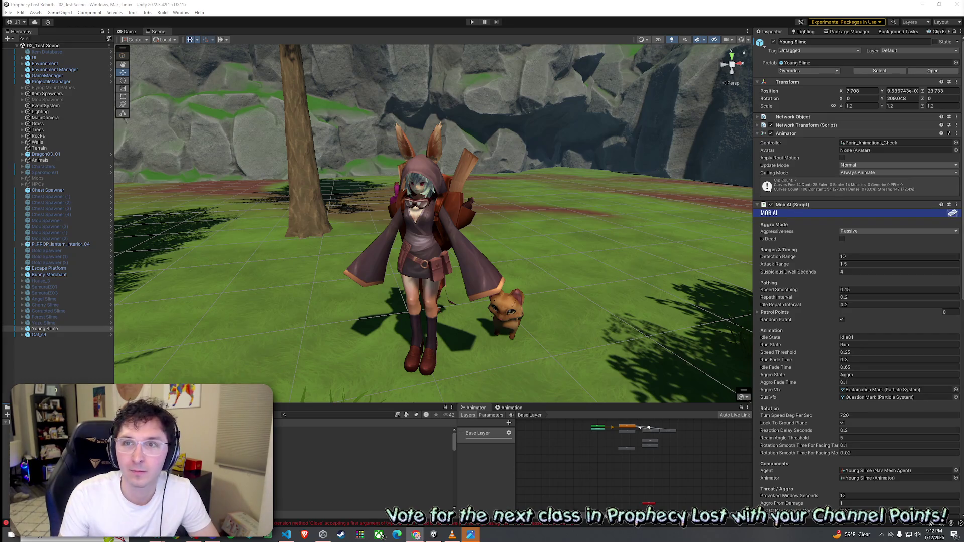
pyautogui.hotkey('alt', 'Tab')
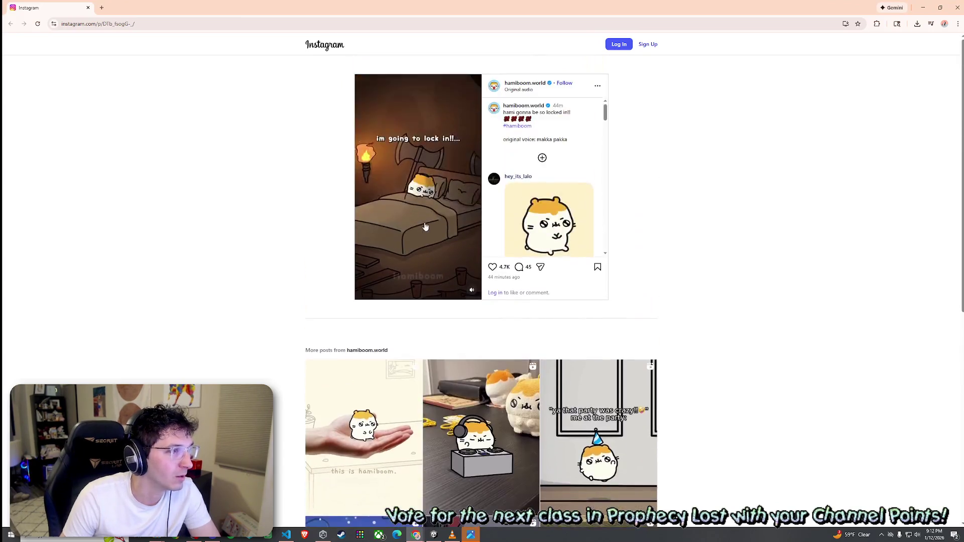
# Unmute the hamster video, then close the Instagram browser window.
pyautogui.click(426, 174)
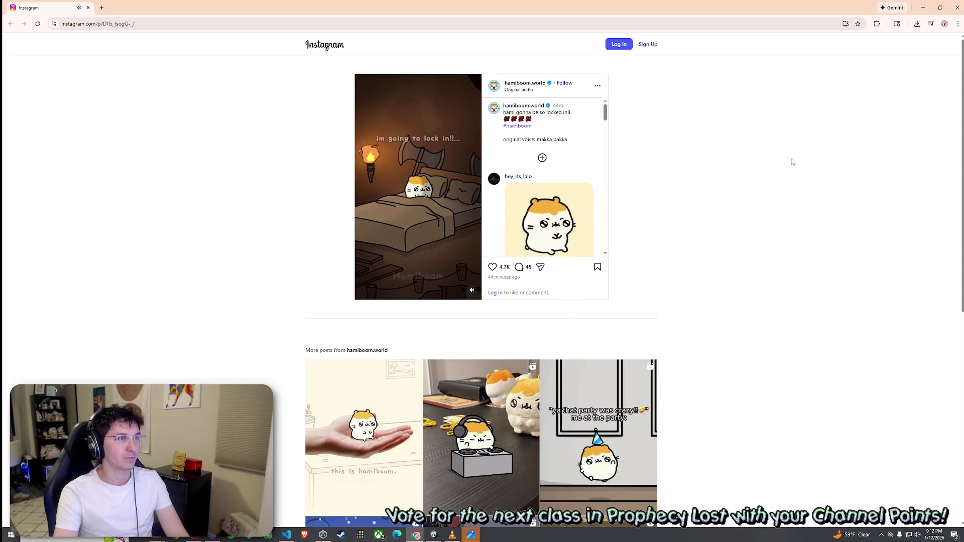
pyautogui.click(957, 8)
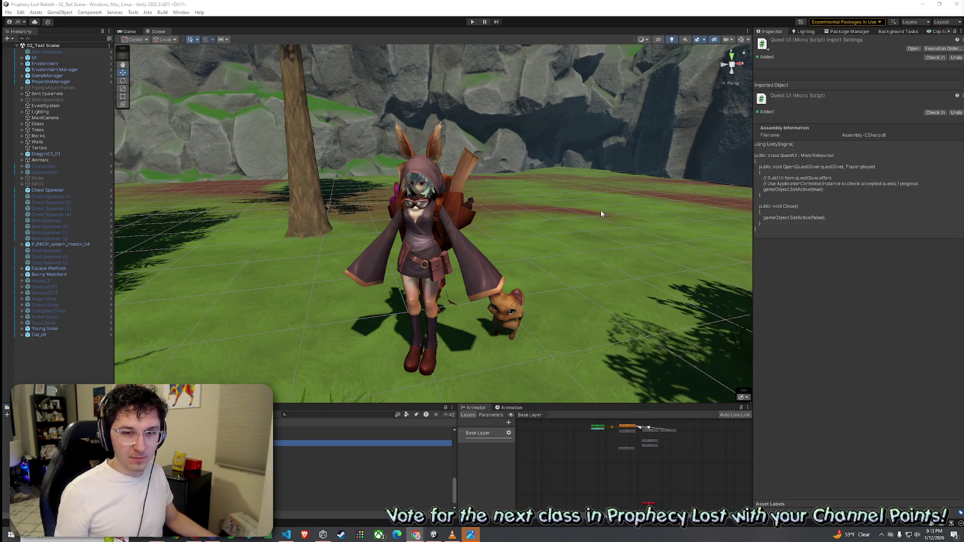
pyautogui.click(21, 12)
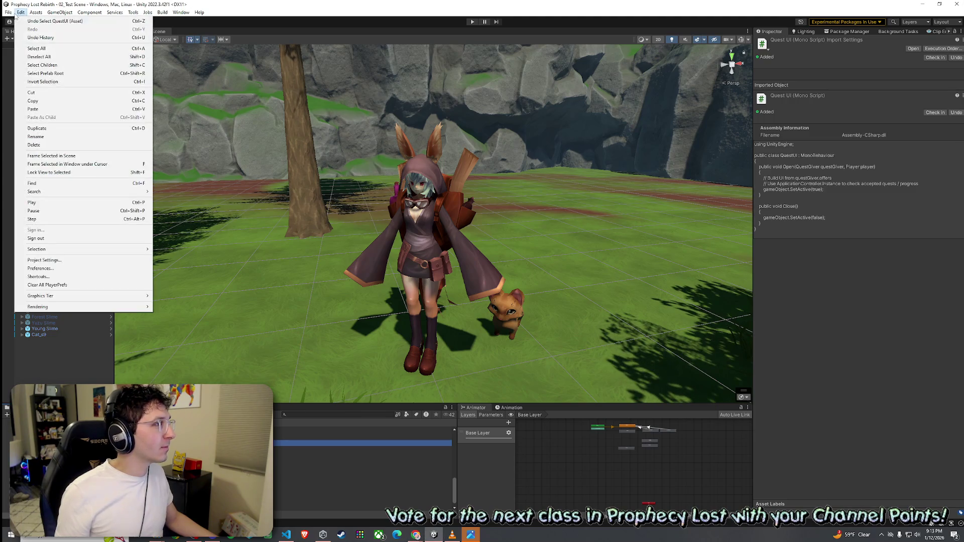
# Save the test scene via File > Save.
pyautogui.moveTo(8, 12)
pyautogui.click(20, 48)
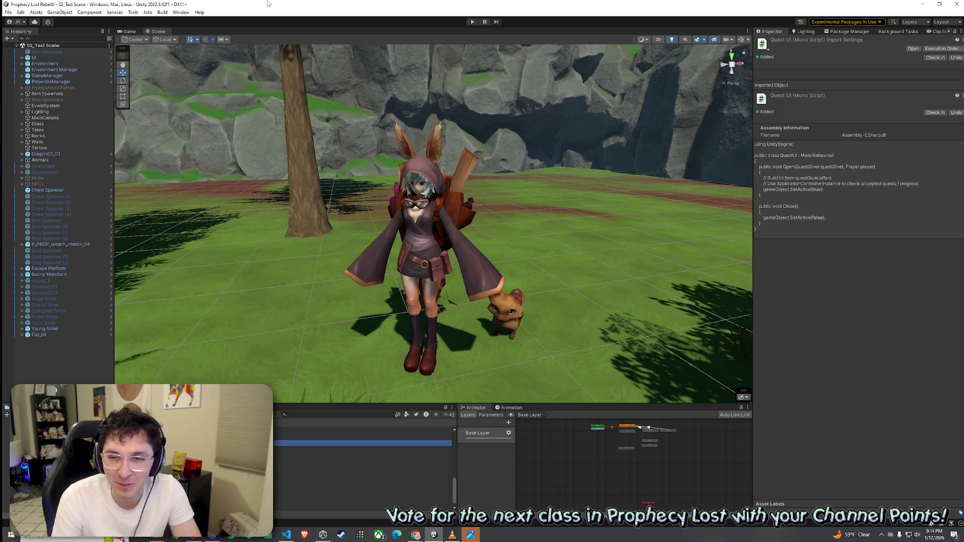
pyautogui.click(21, 12)
pyautogui.press('Escape')
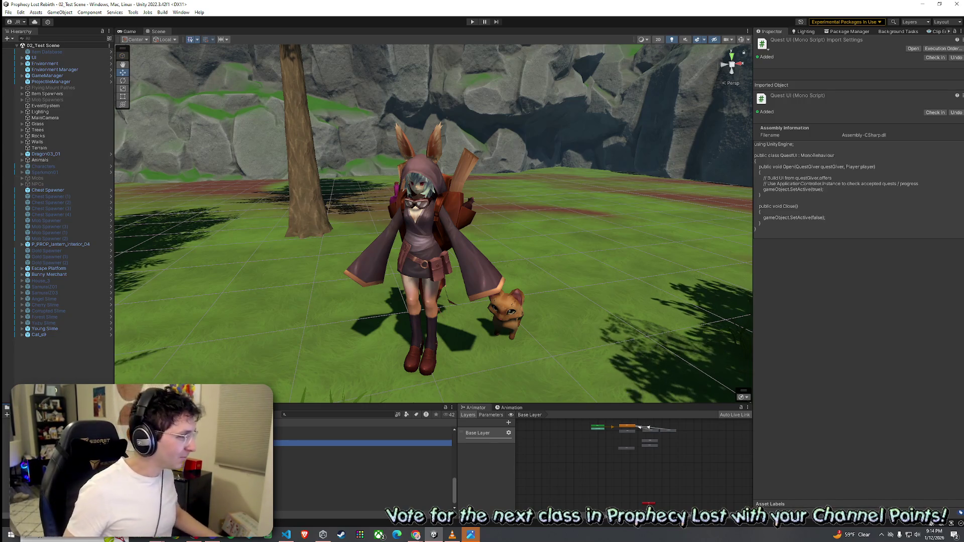
# Open the Prefabs folder in the Project window.
pyautogui.scroll(3, 363, 468)
pyautogui.click(300, 415)
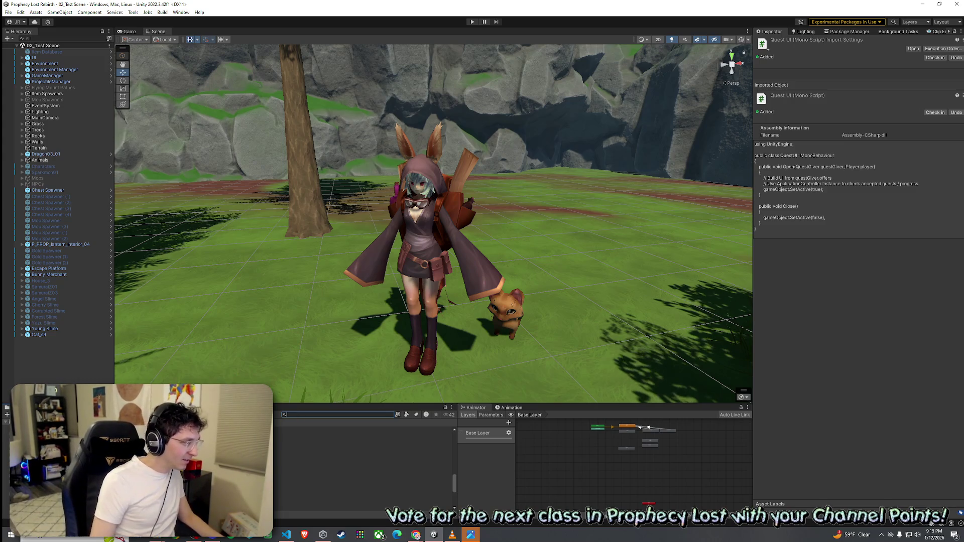
pyautogui.click(312, 477)
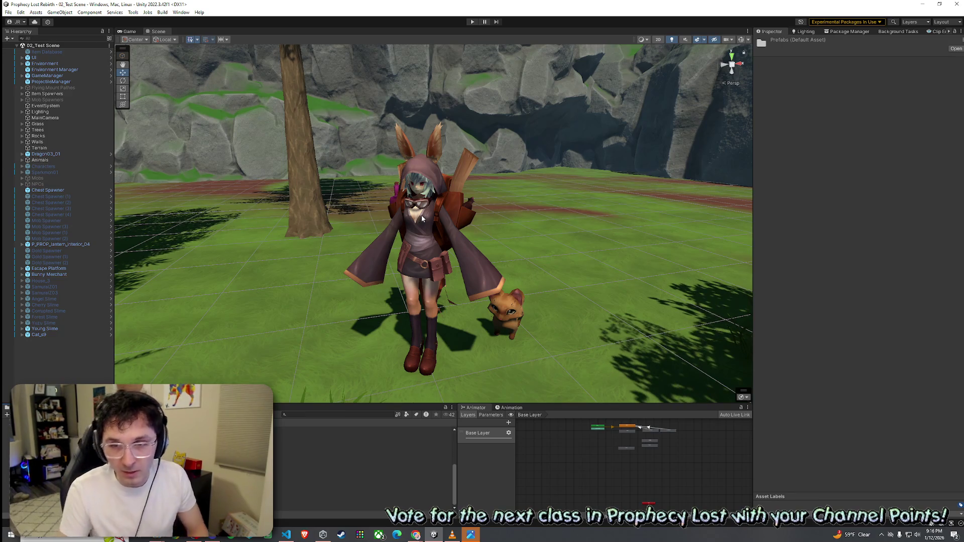
# Drag the Shield Knight prefab into the test scene.
pyautogui.click(8, 12)
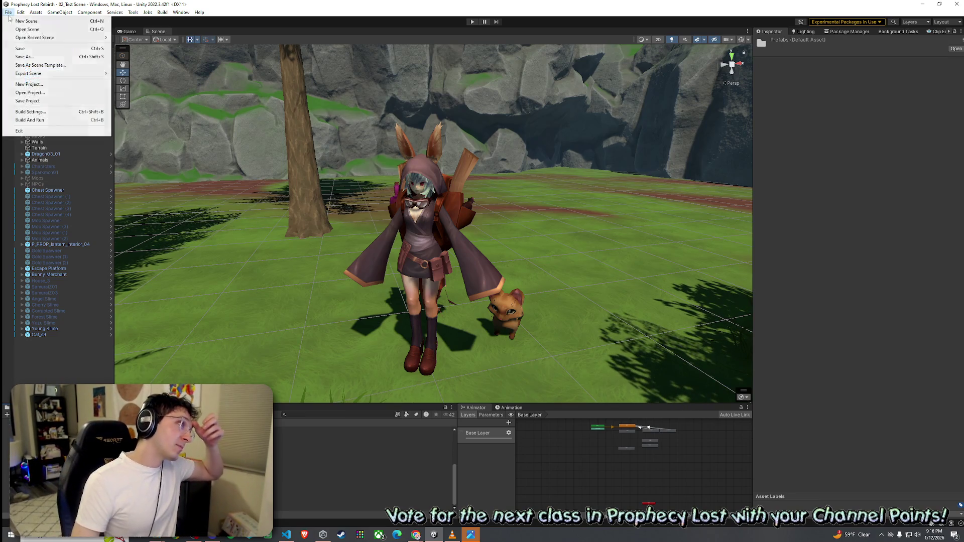
pyautogui.click(21, 49)
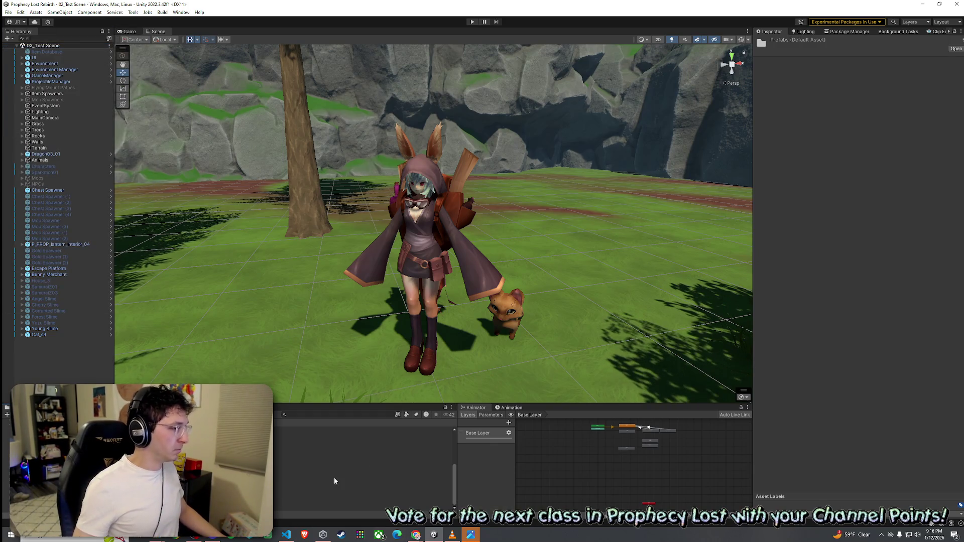
pyautogui.moveTo(301, 454)
pyautogui.mouseDown()
pyautogui.moveTo(280, 275)
pyautogui.moveTo(302, 275)
pyautogui.moveTo(294, 335)
pyautogui.mouseUp()
pyautogui.scroll(-10, 295, 334)
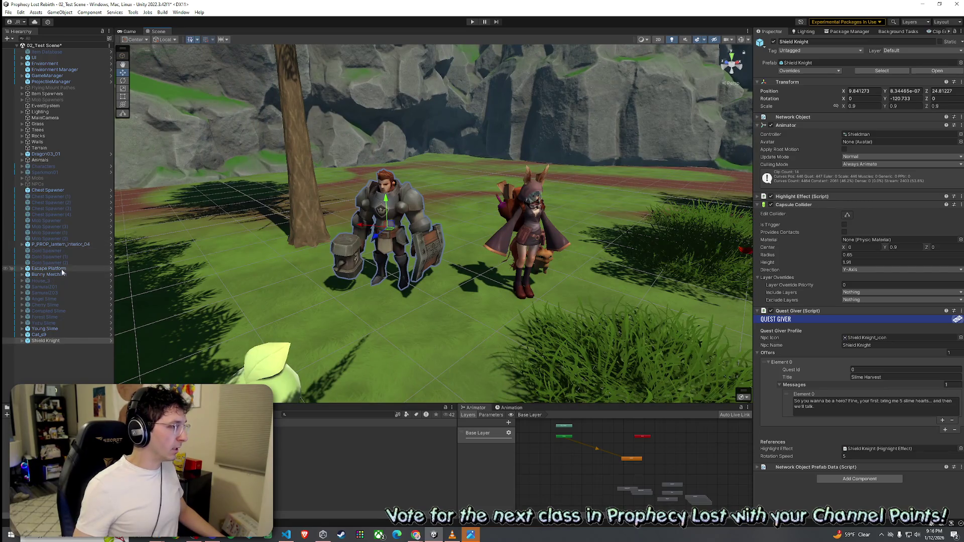
# Deactivate the Bunny Merchant and save the test scene.
pyautogui.click(75, 275)
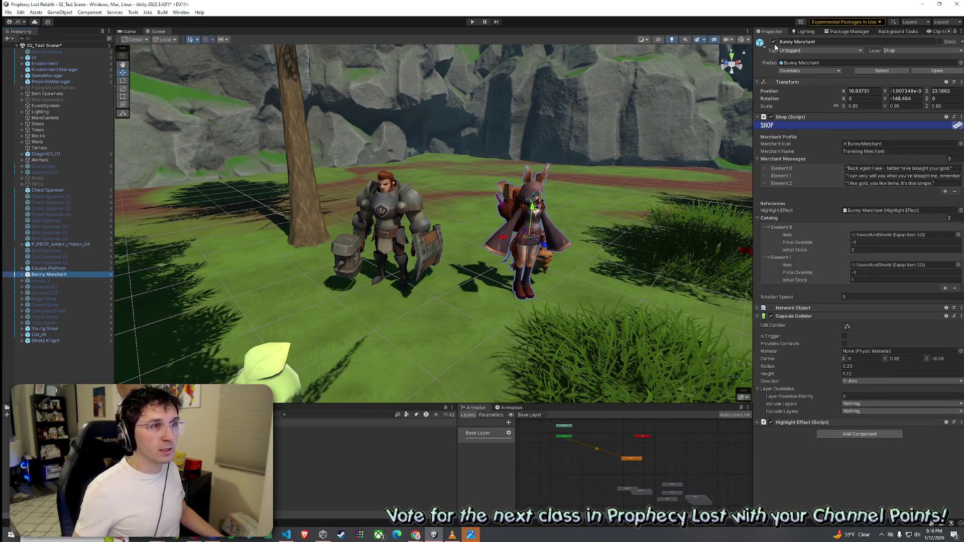
pyautogui.hotkey('alt', 'shift', 'a')
pyautogui.click(9, 12)
pyautogui.click(20, 50)
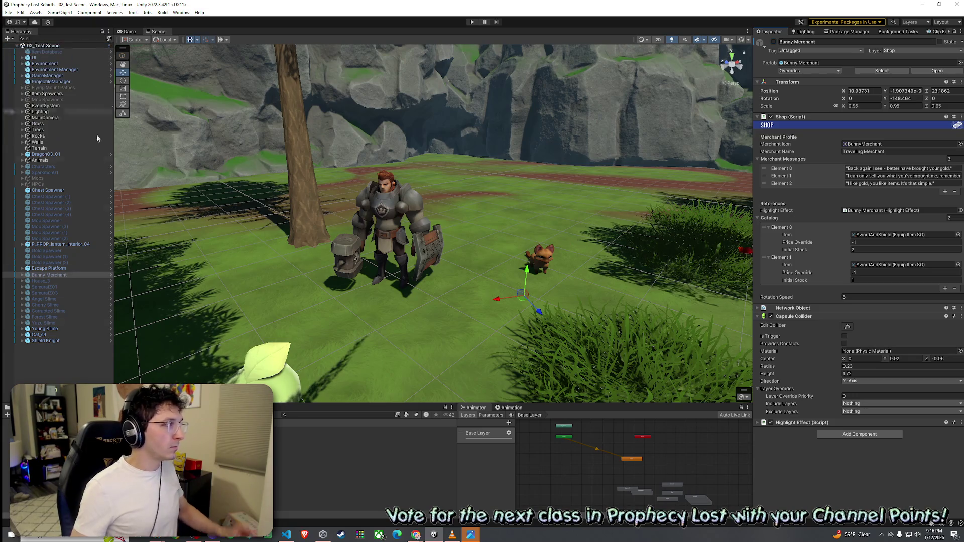
# Delete Cat_s9, frame the view on the Young Slime, and save the scene.
pyautogui.click(40, 335)
pyautogui.press('Delete')
pyautogui.click(45, 329)
pyautogui.moveTo(515, 261); pyautogui.dragTo(505, 308)
pyautogui.press('f')
pyautogui.click(8, 12)
pyautogui.click(20, 50)
# Enable Tools > Always Play From Scene 0.
pyautogui.click(134, 13)
pyautogui.click(179, 67)
pyautogui.click(132, 12)
pyautogui.click(179, 68)
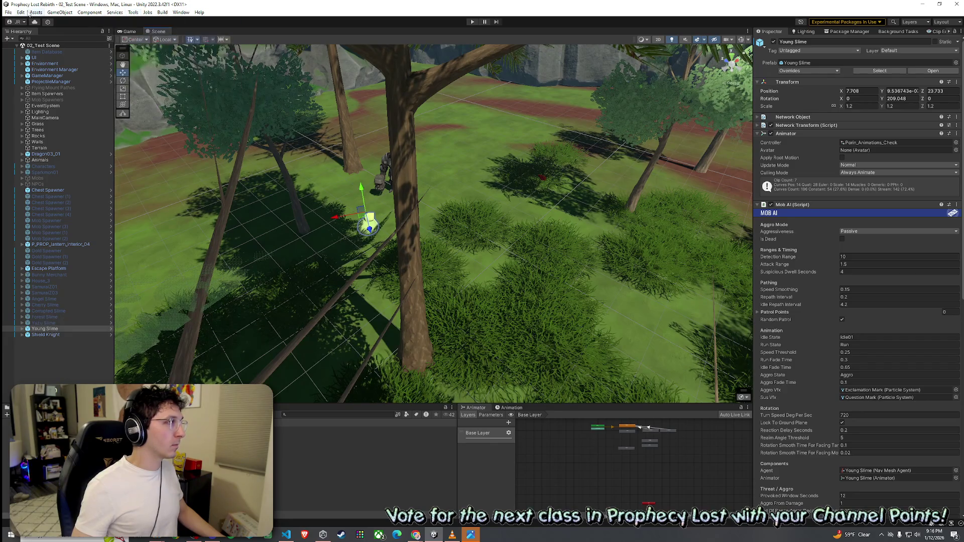
# Preview the Prophecy Lost title screen in Play mode and search the project for 'sce'.
pyautogui.hotkey('ctrl', 'p')
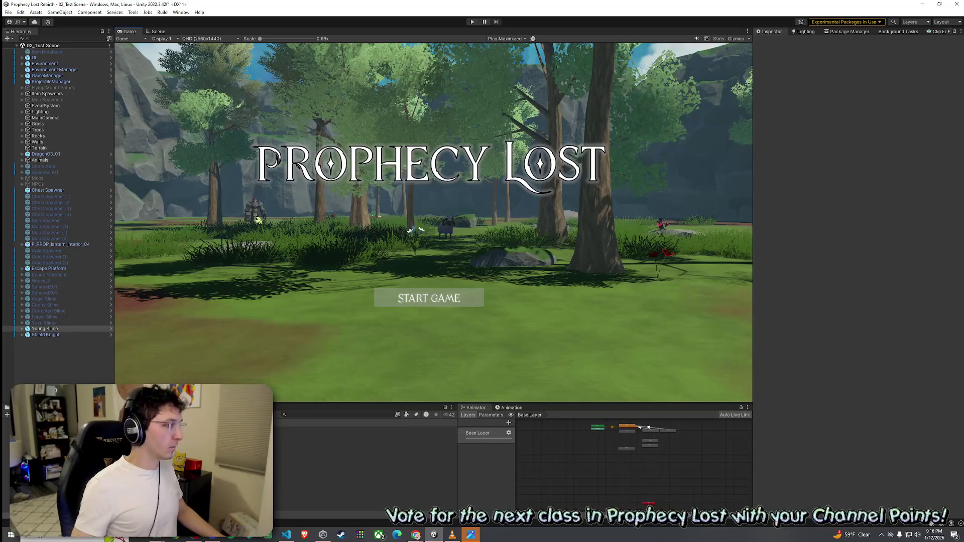
pyautogui.click(298, 415)
pyautogui.write('sce')
# Clear the project search and open the Scenes folder.
pyautogui.press('BackSpace')
pyautogui.press('BackSpace')
pyautogui.press('BackSpace')
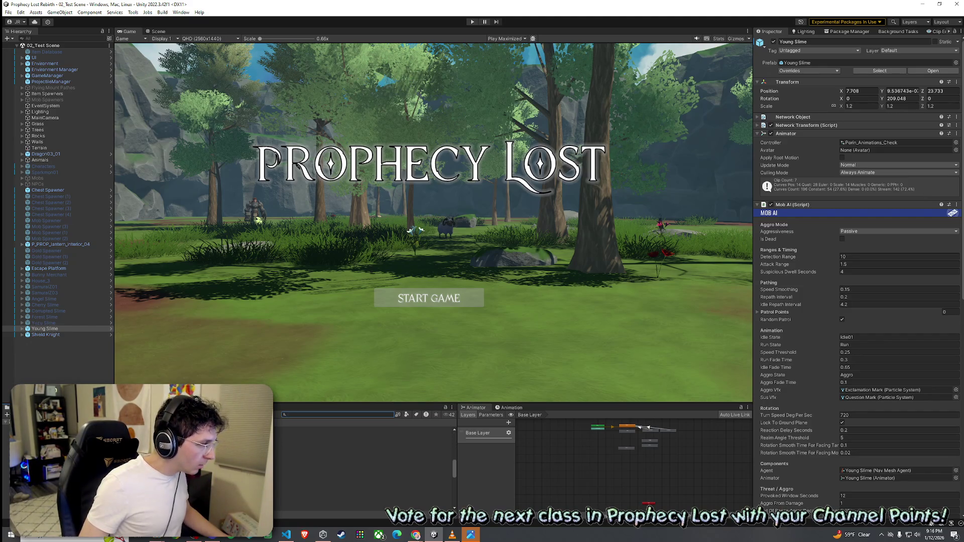
pyautogui.click(362, 462)
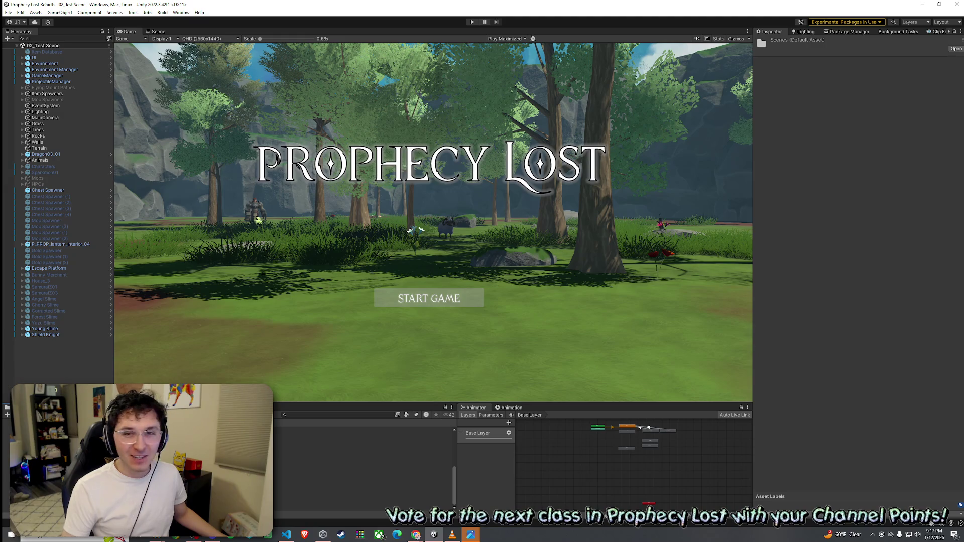
pyautogui.click(316, 415)
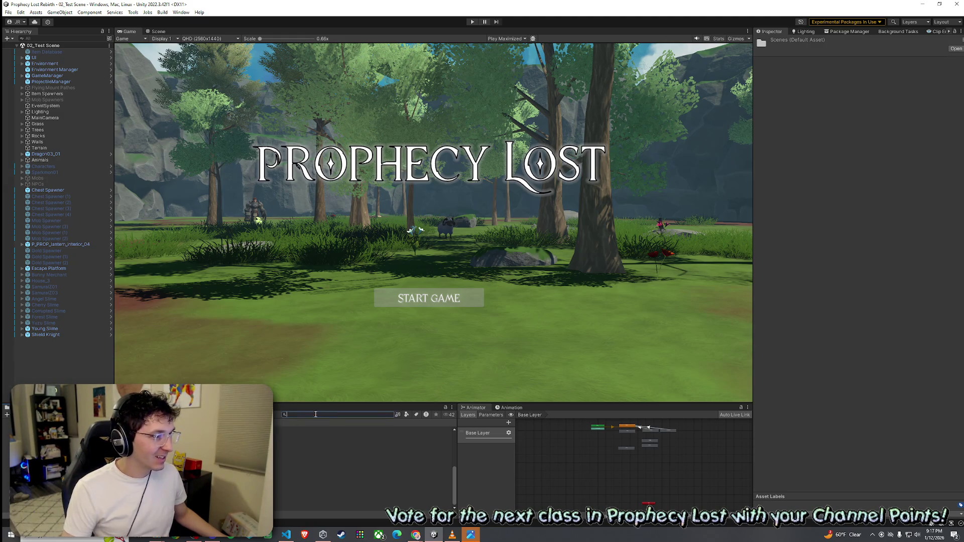
# Open the 01_Main Menu scene from the Scenes folder and launch Play mode.
pyautogui.scroll(3, 364, 467)
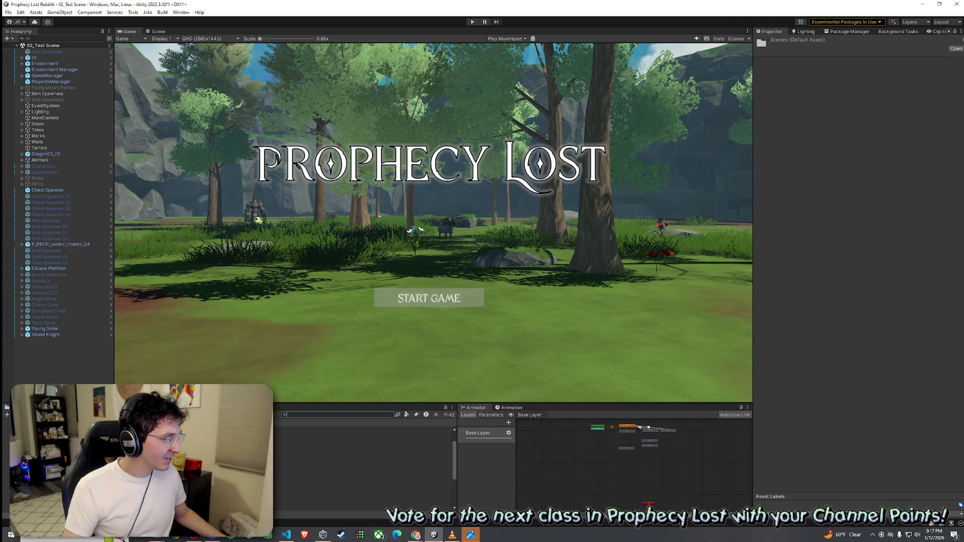
pyautogui.click(364, 461)
pyautogui.click(364, 468)
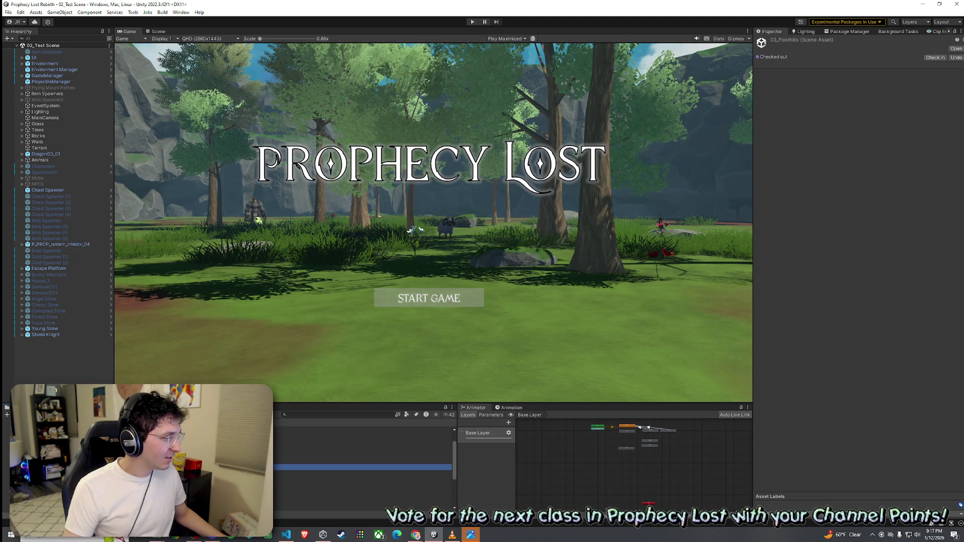
pyautogui.doubleClick(364, 456)
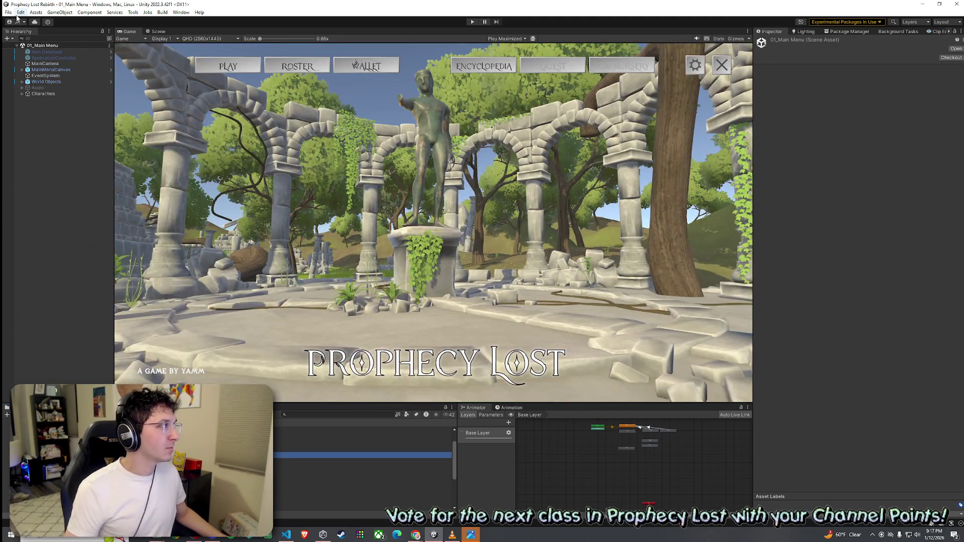
pyautogui.click(8, 12)
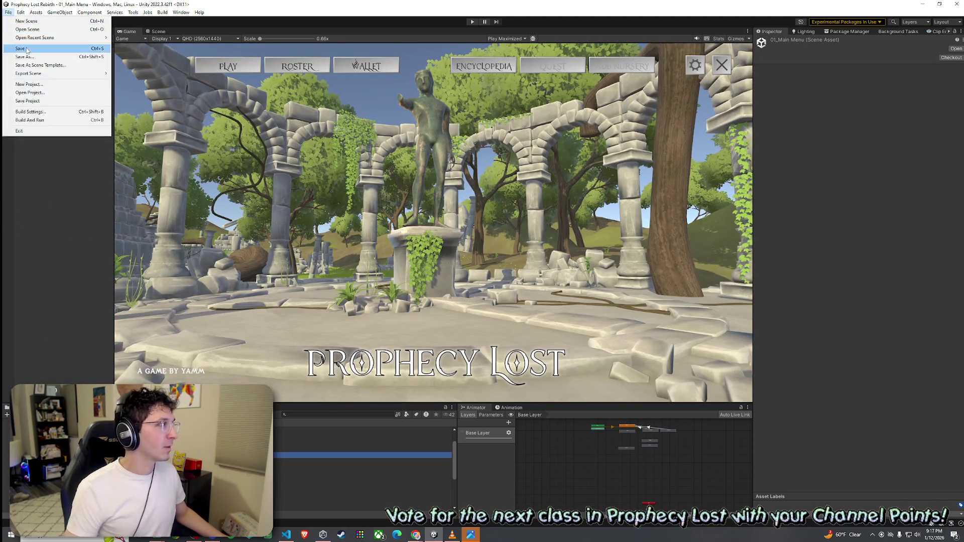
pyautogui.click(472, 22)
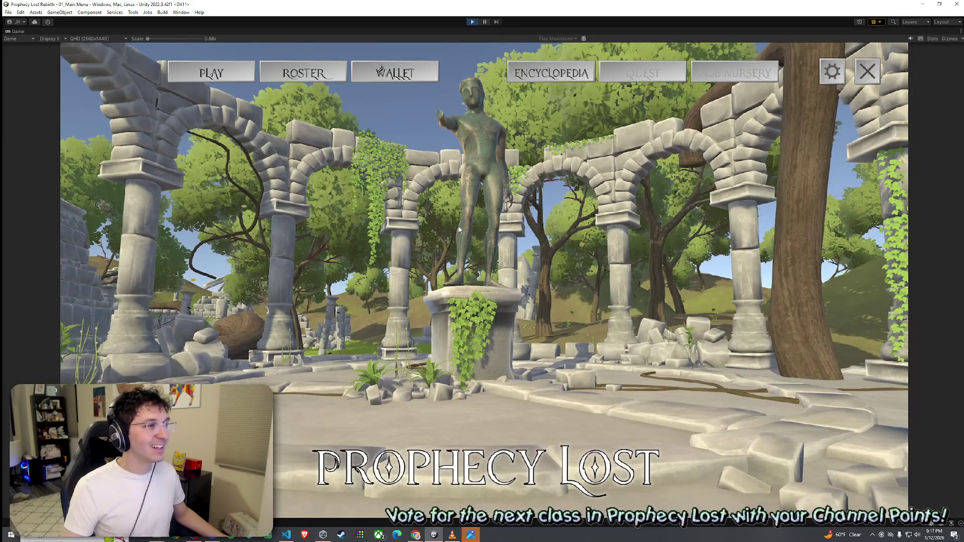
# Start the game from the title screen, run the elf toward the golem, then stop Play mode.
pyautogui.click(435, 98)
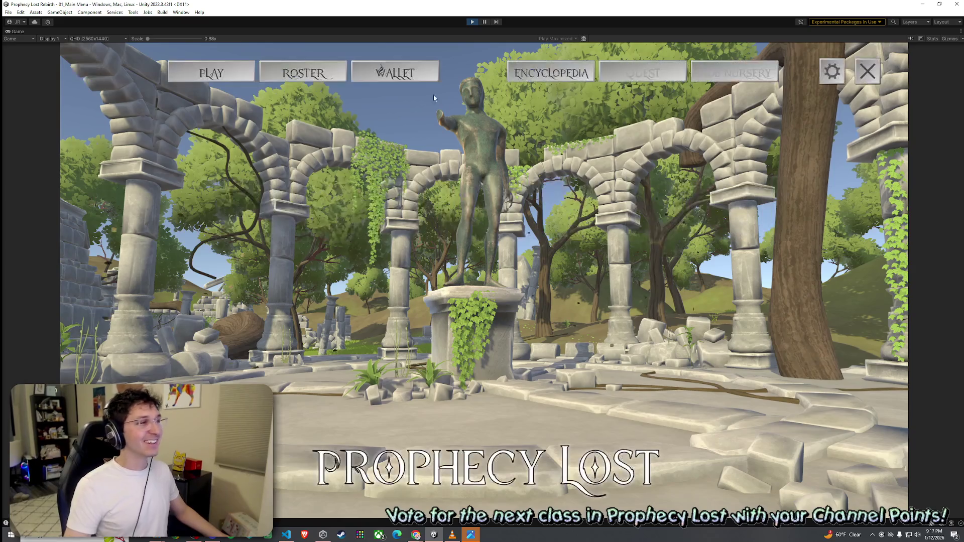
pyautogui.click(238, 73)
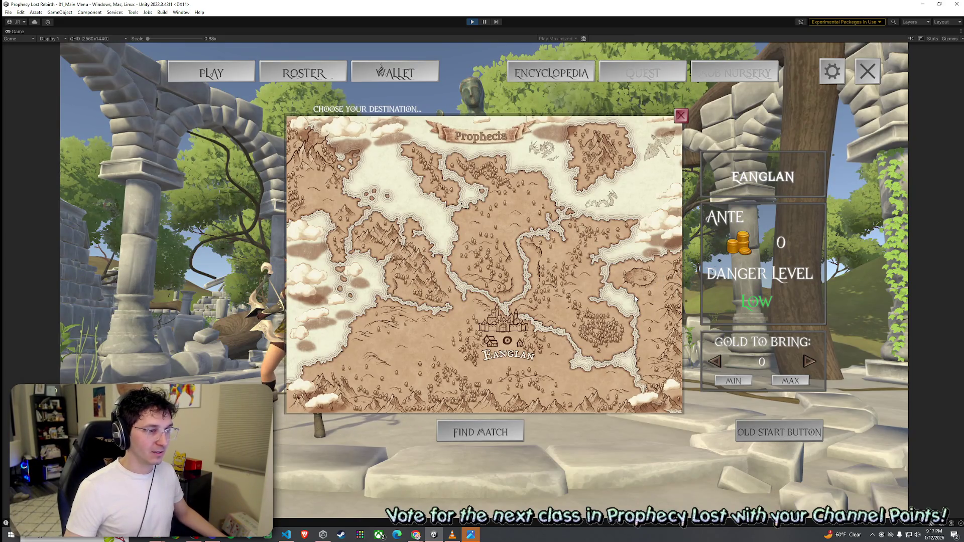
pyautogui.click(799, 440)
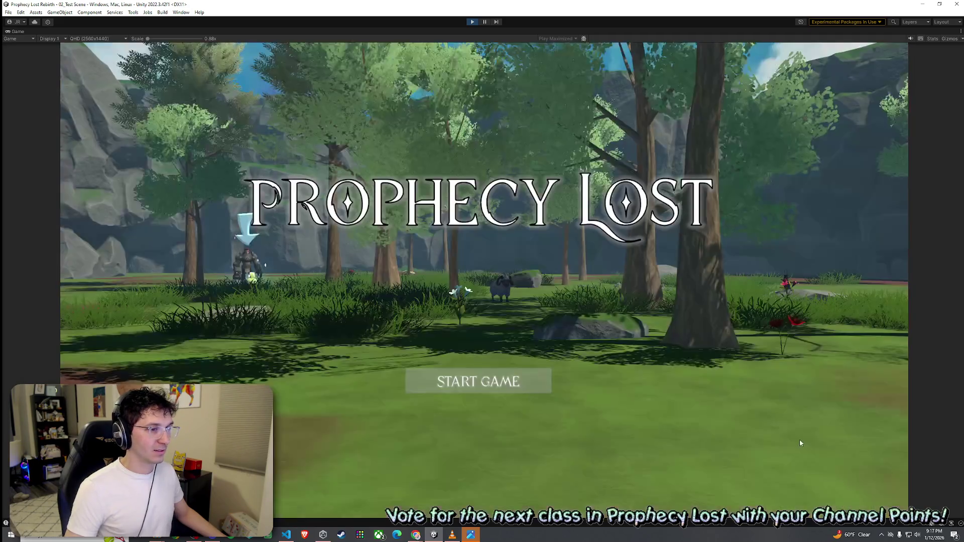
pyautogui.click(545, 386)
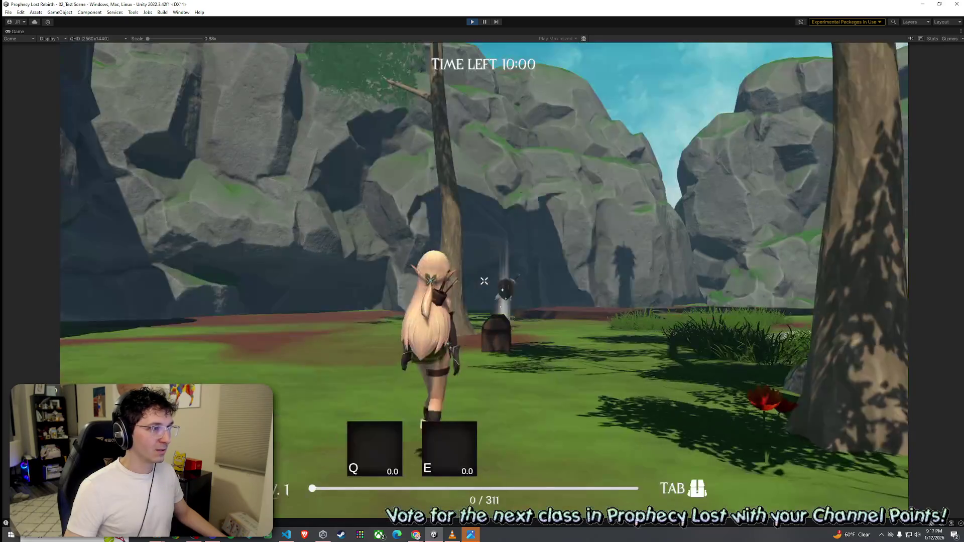
pyautogui.press('w')
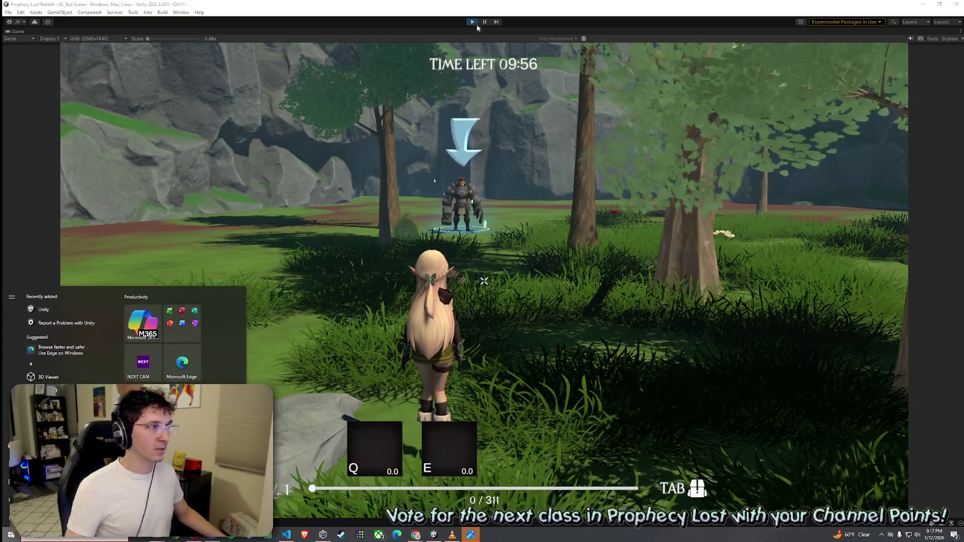
pyautogui.hotkey('ctrl', 'p')
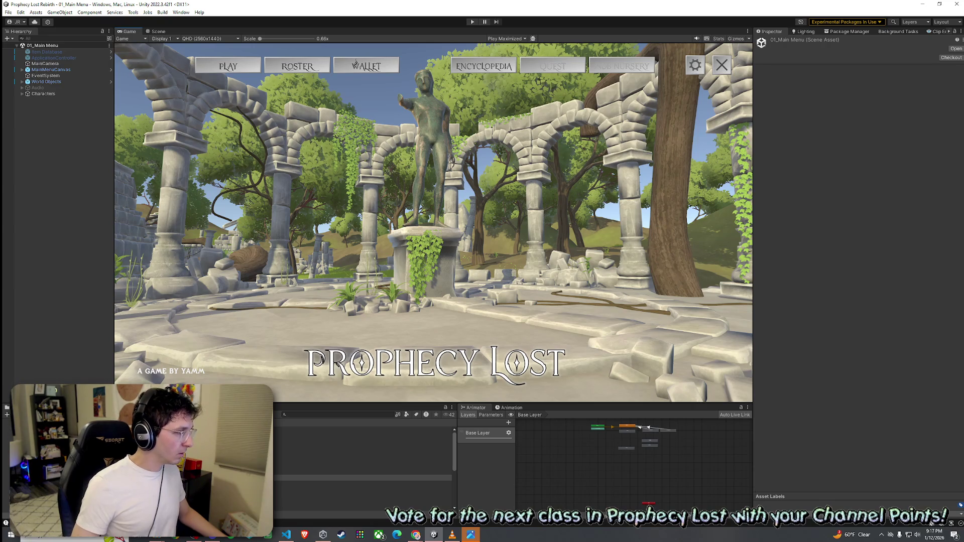
# Open the Shield Knight prefab and search the Avatar picker for 'hield' without choosing one.
pyautogui.click(362, 477)
pyautogui.doubleClick(327, 430)
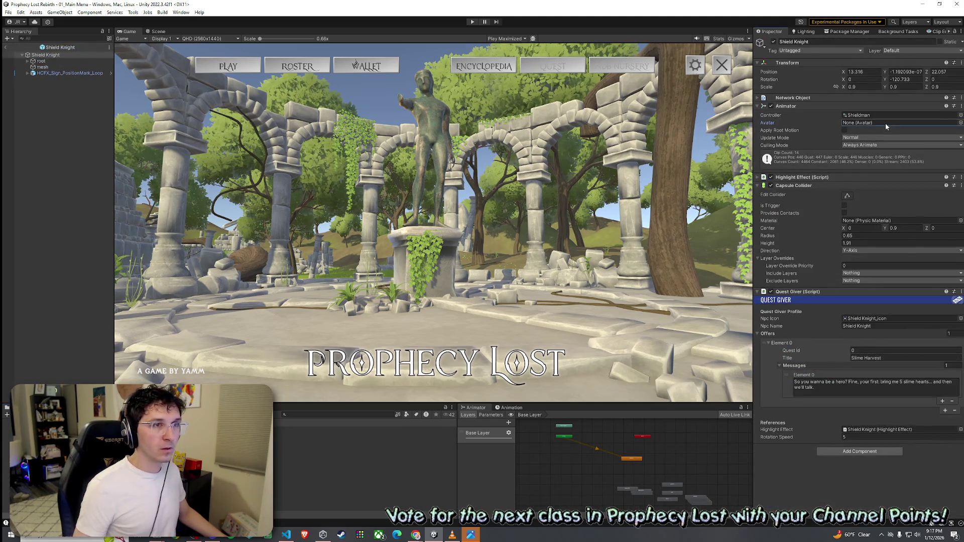
pyautogui.click(961, 122)
pyautogui.write('hield')
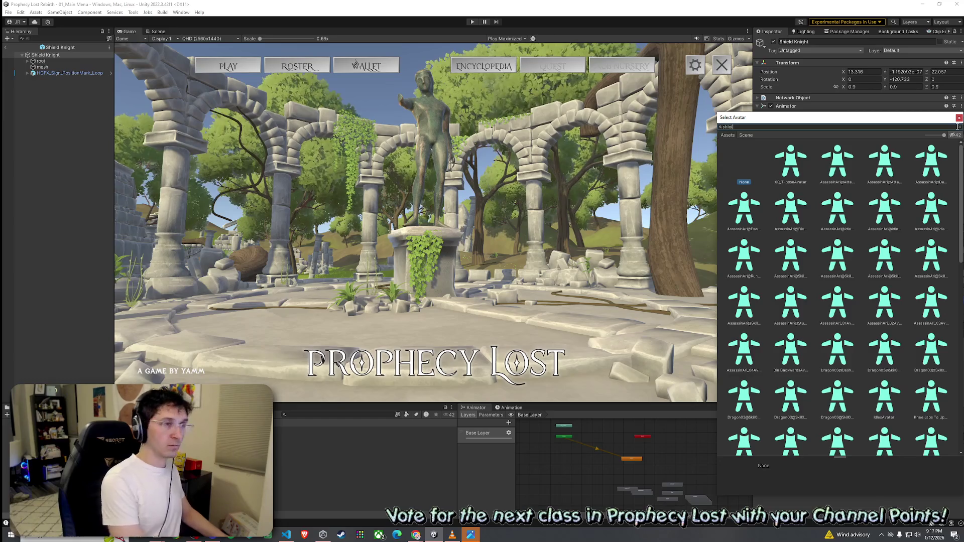
pyautogui.hotkey('ctrl', 'a')
pyautogui.press('BackSpace')
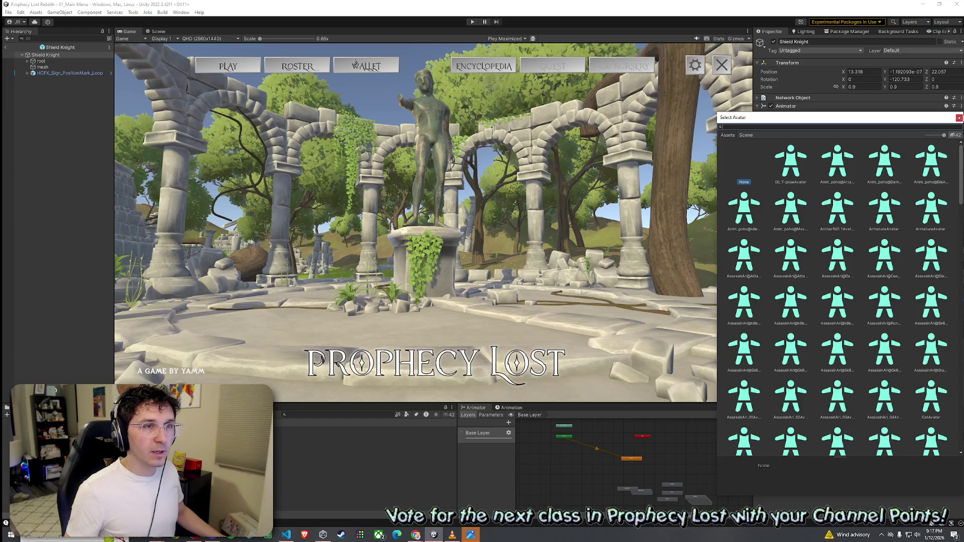
pyautogui.press('Escape')
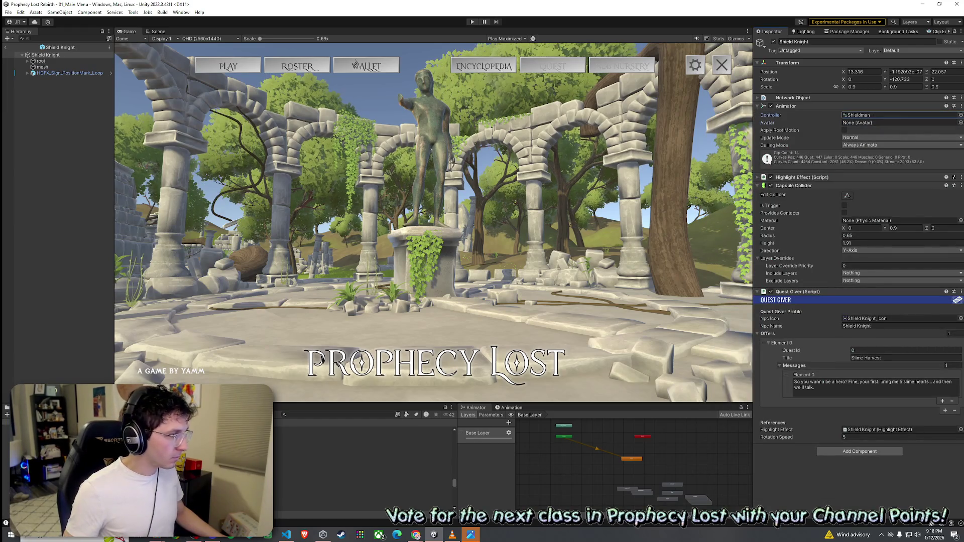
# Check the knight's empty Avatar slot and show the Shieldman controller in the Animator graph.
pyautogui.click(362, 469)
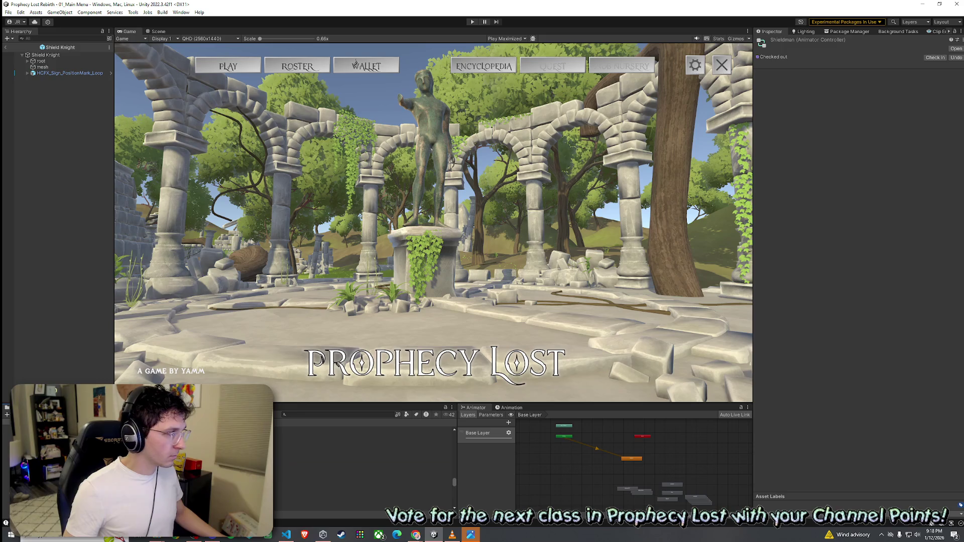
pyautogui.click(361, 447)
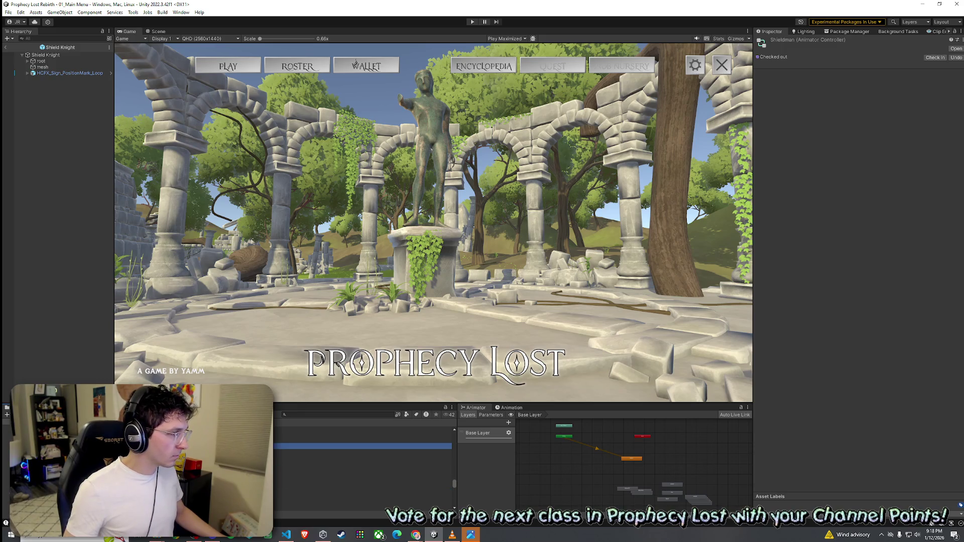
pyautogui.click(362, 469)
pyautogui.click(362, 492)
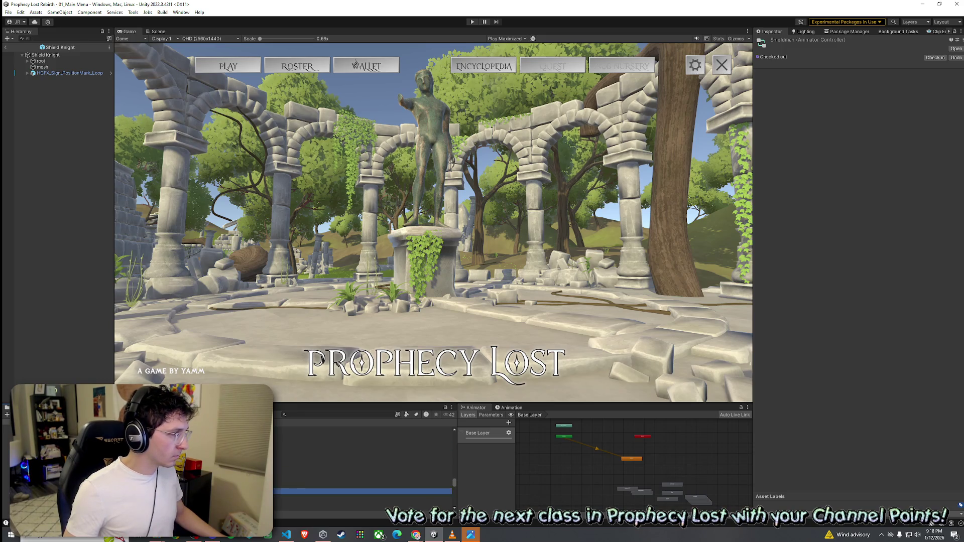
pyautogui.click(362, 470)
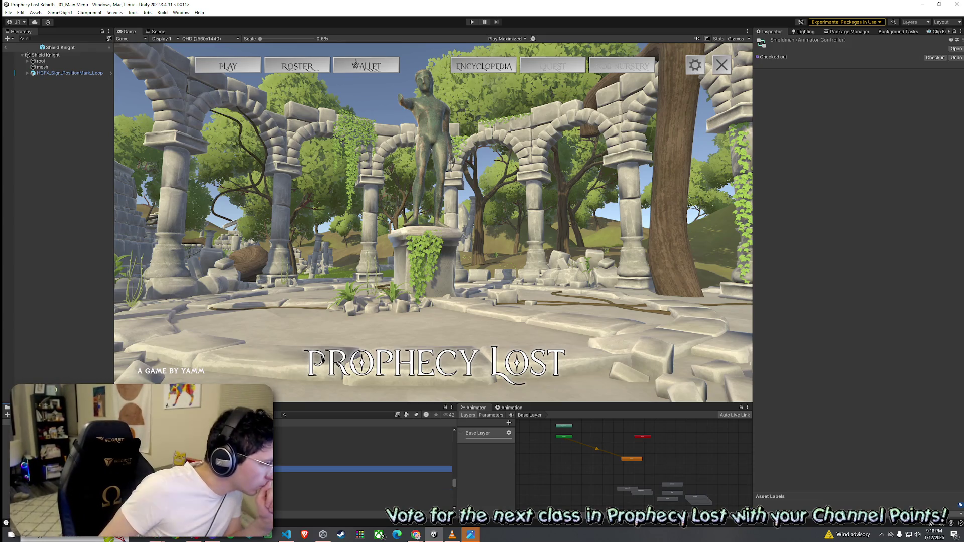
pyautogui.click(362, 447)
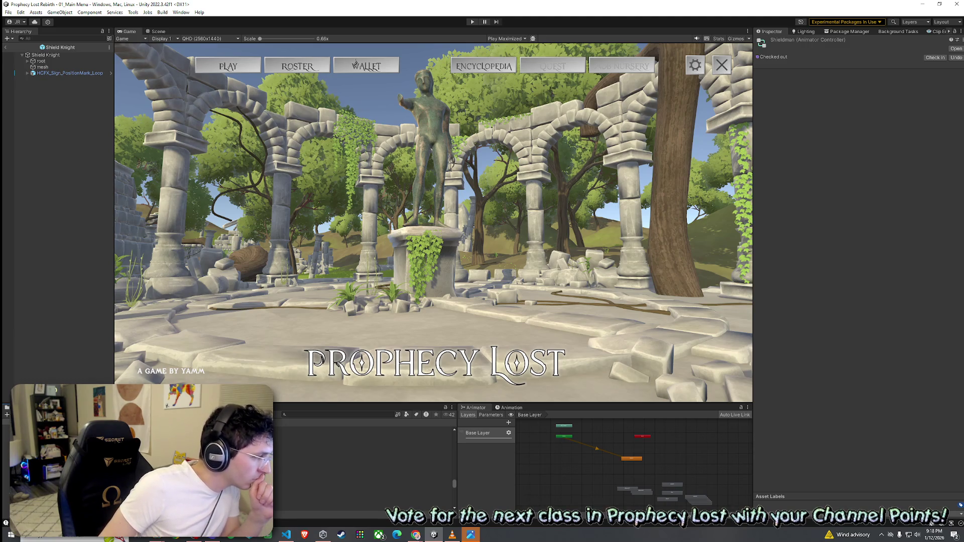
pyautogui.scroll(3, 635, 468)
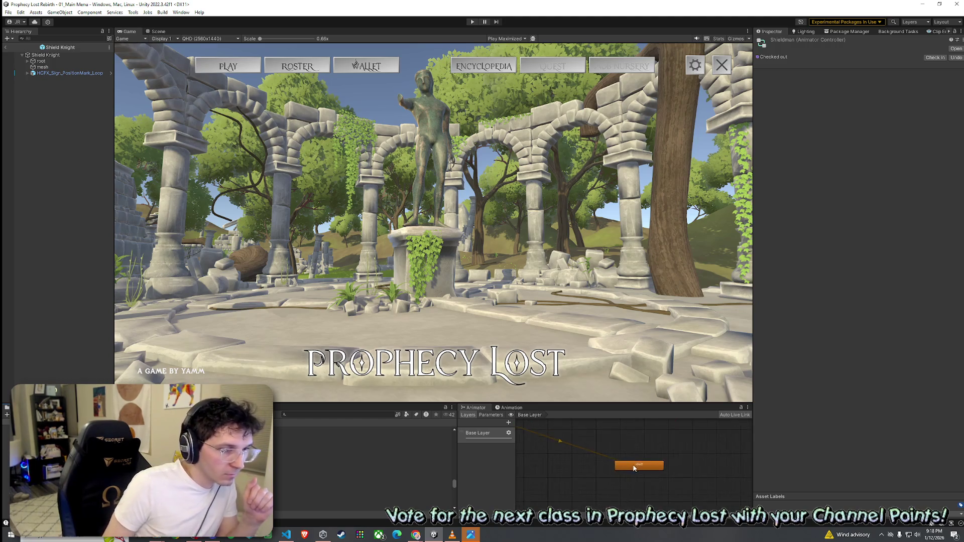
pyautogui.click(45, 54)
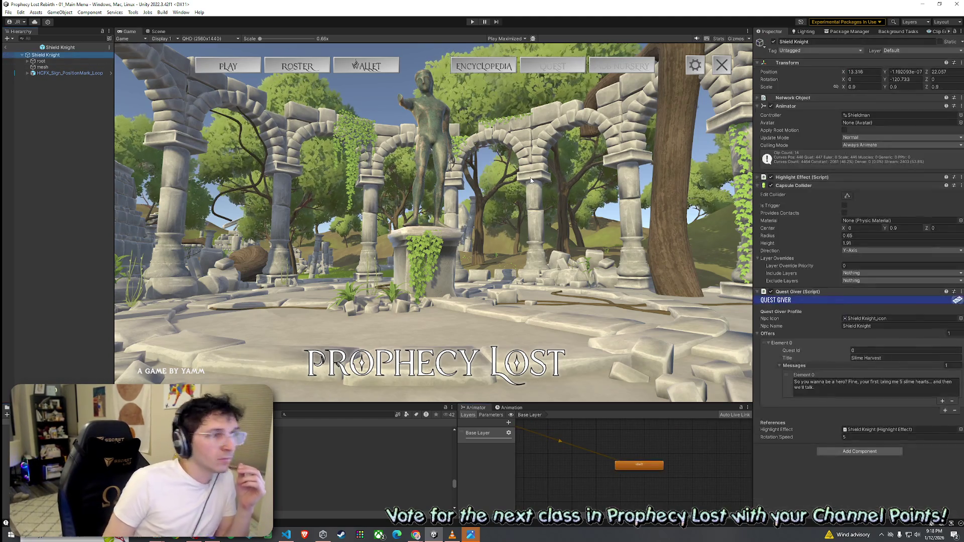
pyautogui.click(871, 122)
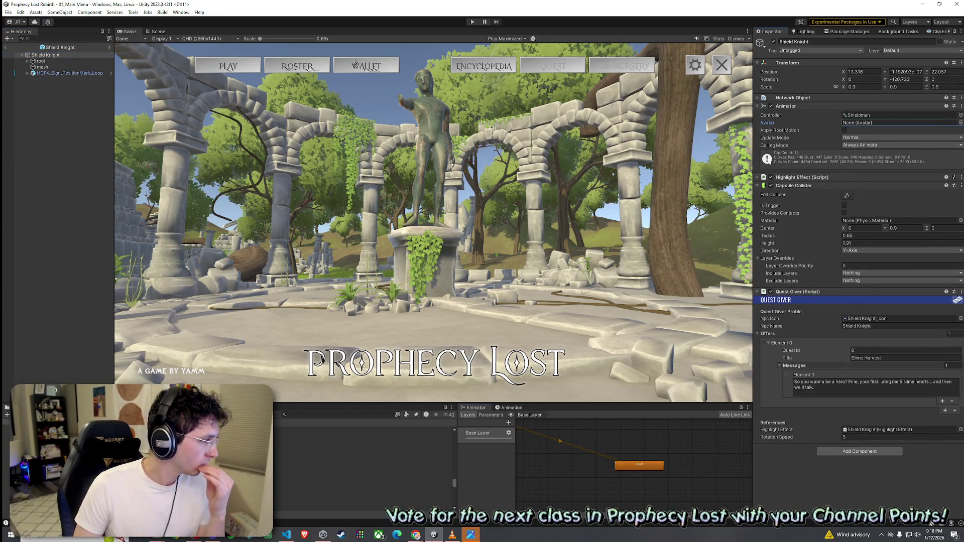
pyautogui.click(362, 469)
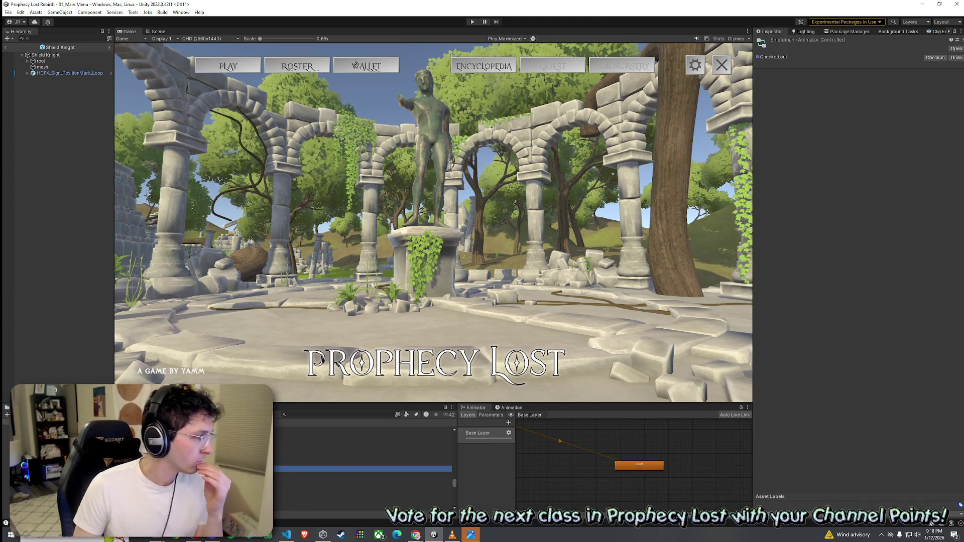
pyautogui.click(578, 442)
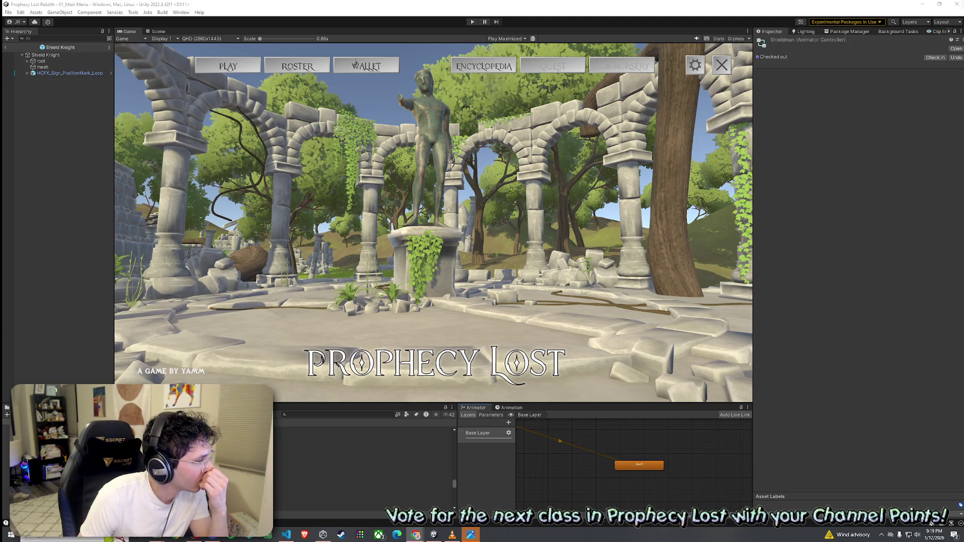
# Review the Idle01 clip's import settings, then reselect Shield Knight and check its animator controller.
pyautogui.click(362, 471)
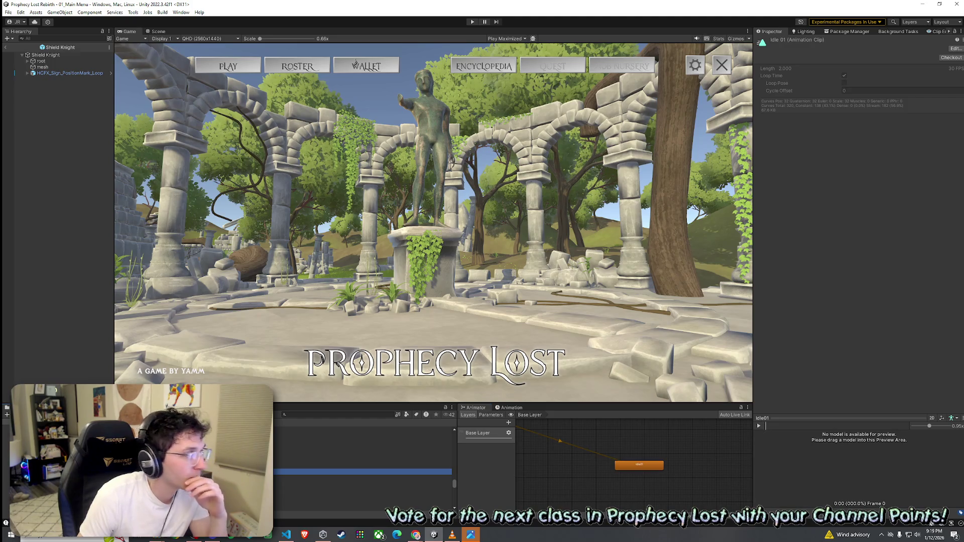
pyautogui.press('Up')
pyautogui.press('Up')
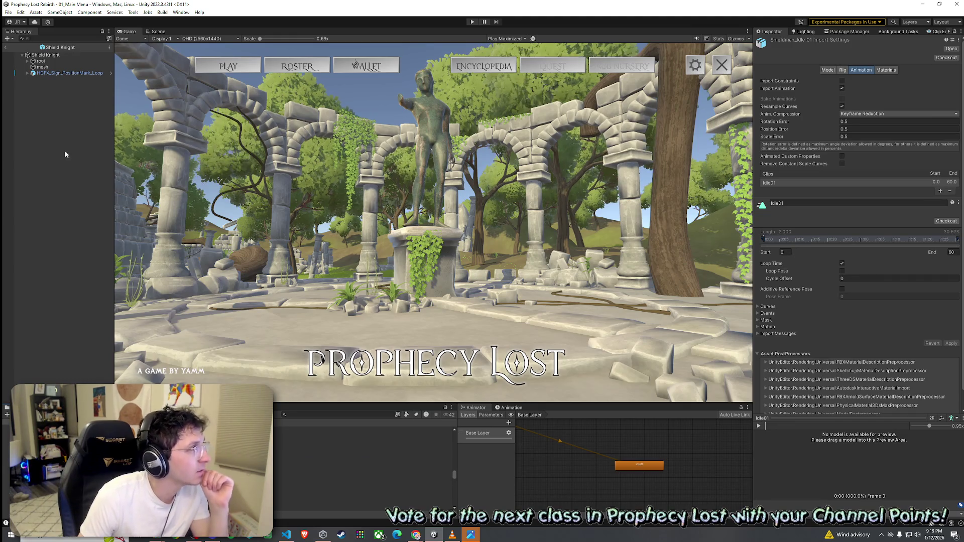
pyautogui.click(74, 56)
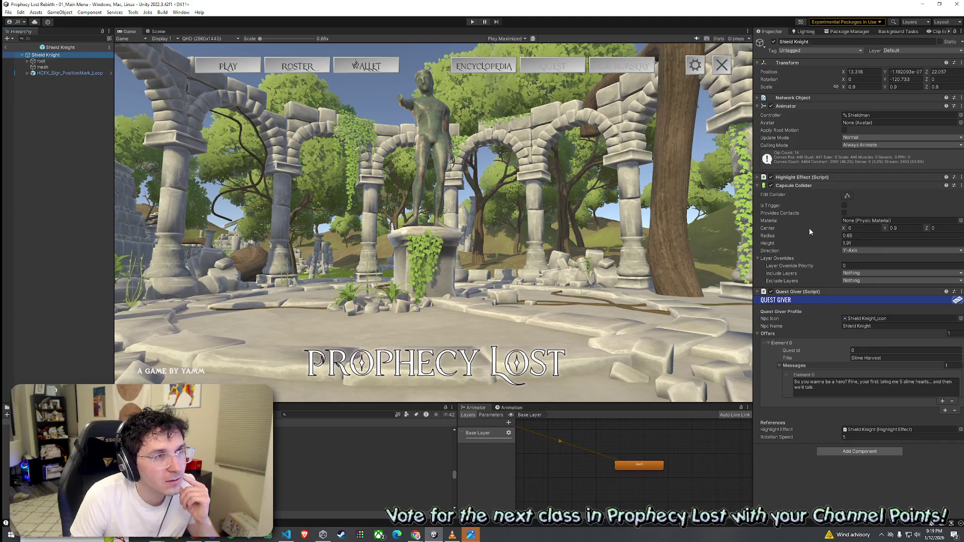
pyautogui.click(869, 116)
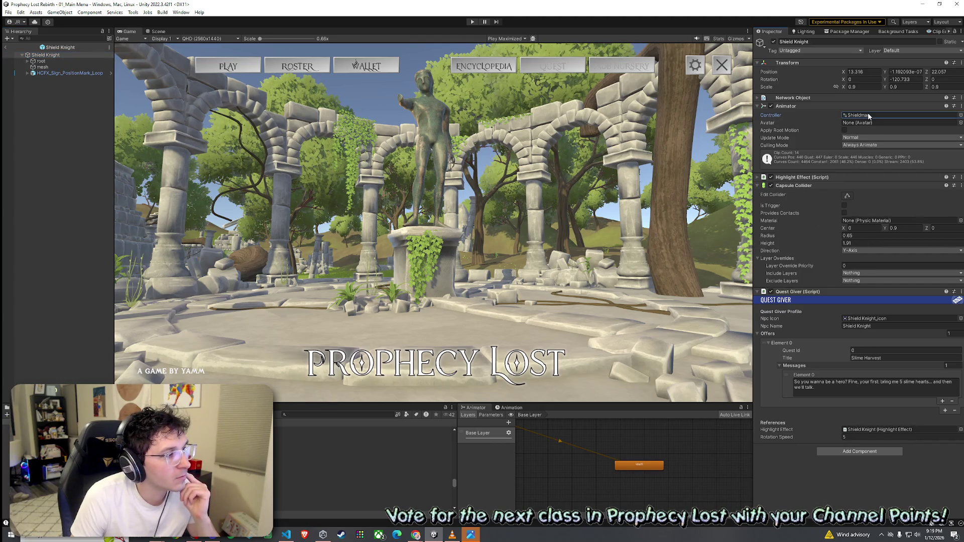
# Search the project for 'Shield' and open the Models folder.
pyautogui.click(873, 121)
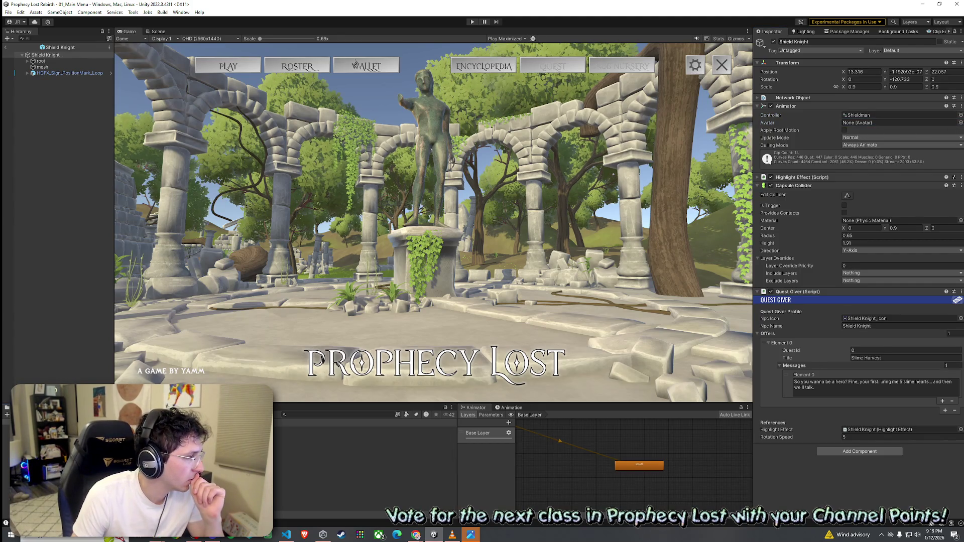
pyautogui.click(305, 417)
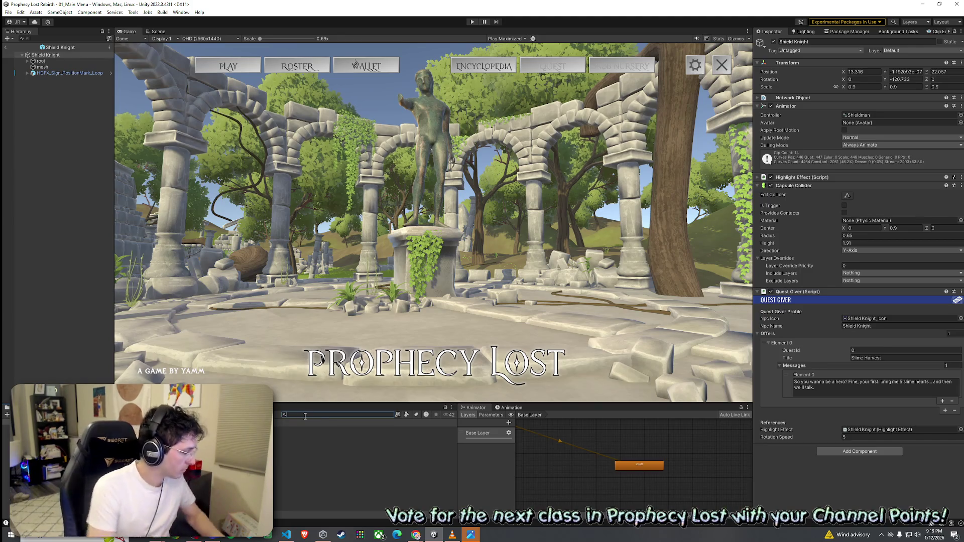
pyautogui.write('Shield')
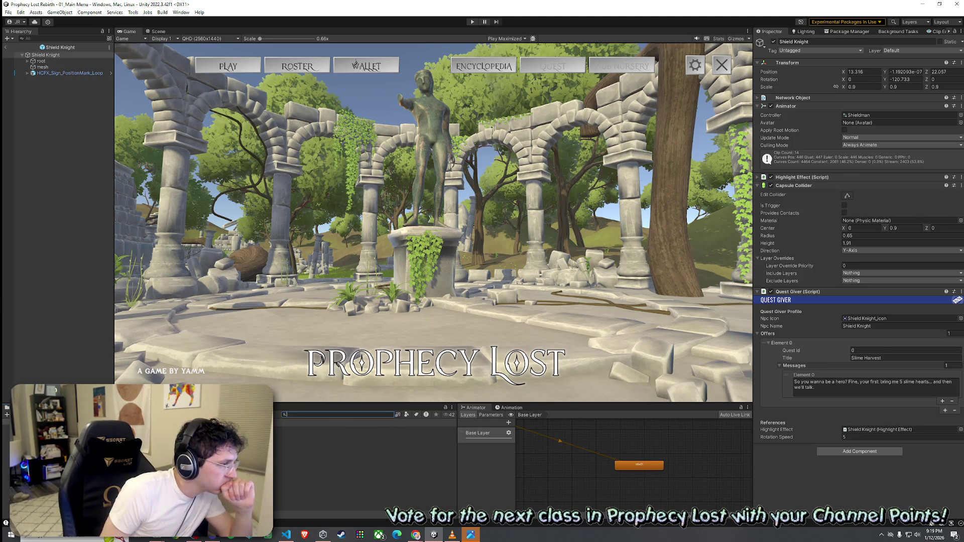
pyautogui.click(352, 439)
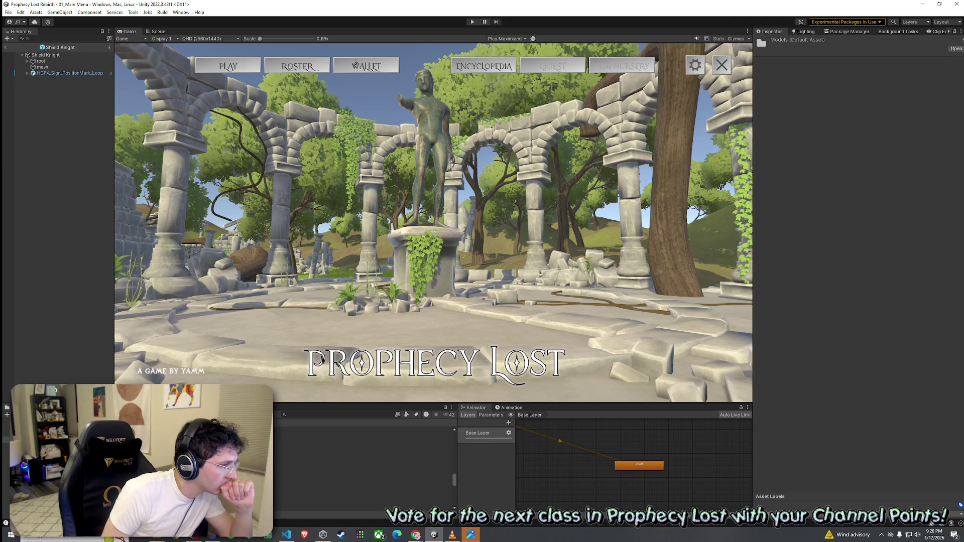
# Set Shieldman_01's rig to Create From This Model and assign Shieldman_01Avatar to the knight's Animator.
pyautogui.click(361, 454)
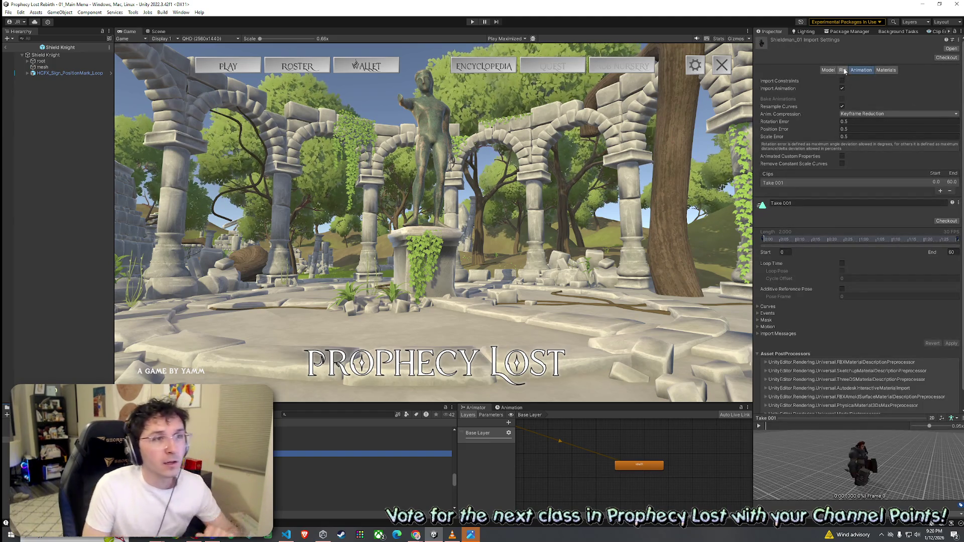
pyautogui.click(843, 70)
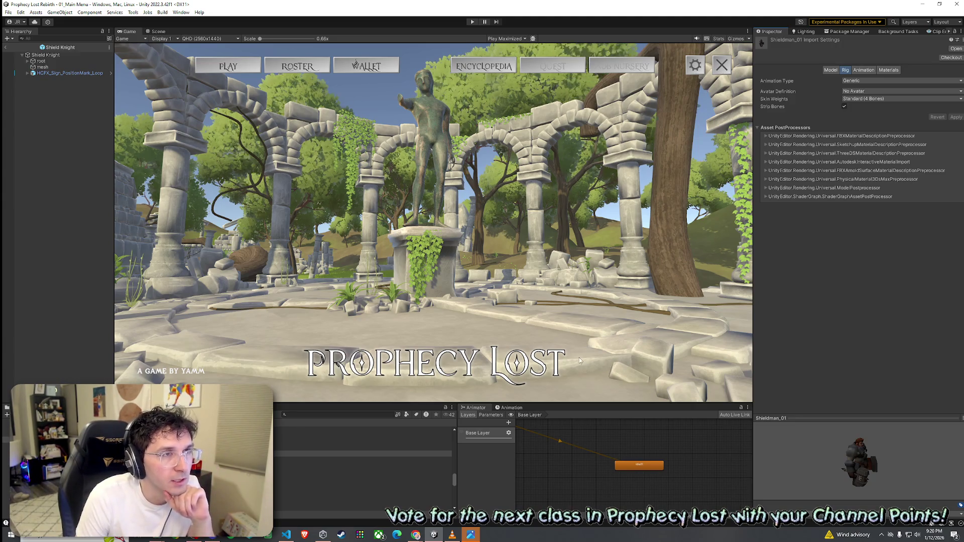
pyautogui.click(854, 92)
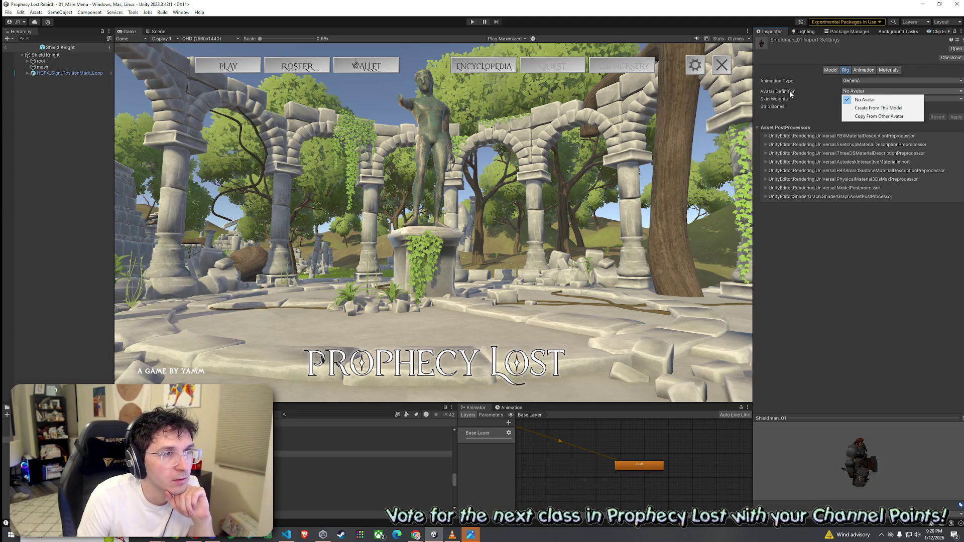
pyautogui.click(879, 108)
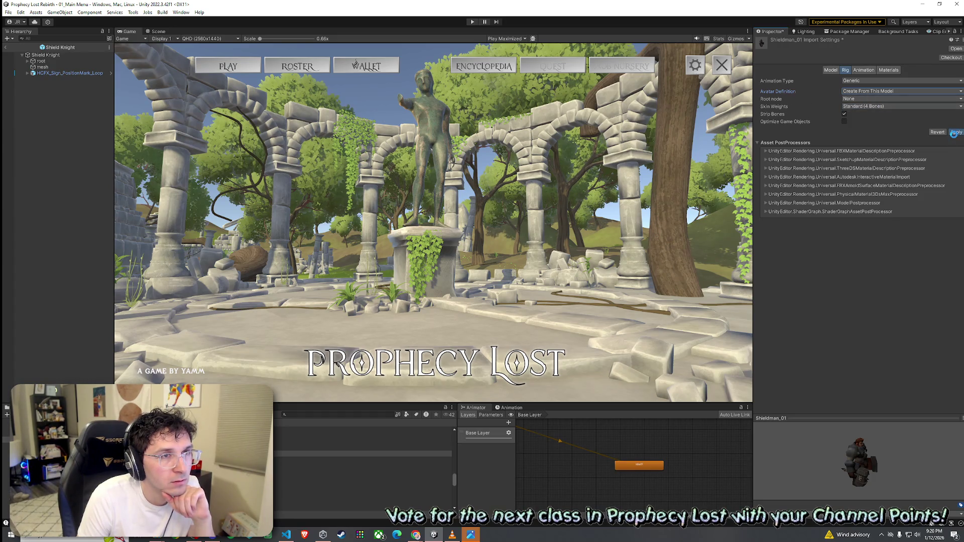
pyautogui.click(45, 55)
pyautogui.moveTo(362, 478)
pyautogui.mouseDown()
pyautogui.moveTo(392, 405)
pyautogui.moveTo(743, 181)
pyautogui.moveTo(869, 126)
pyautogui.mouseUp()
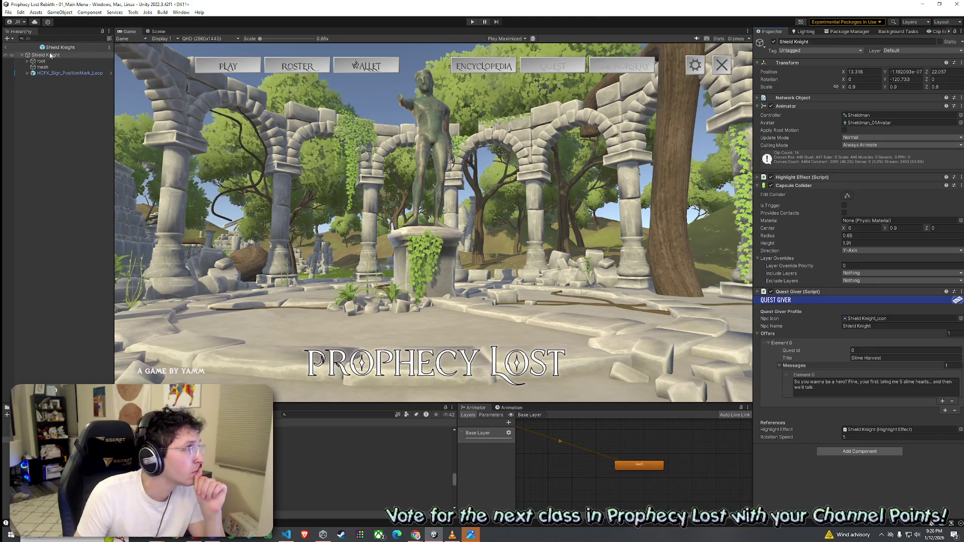
# Leave Shield Knight prefab editing and start the 01_Main Menu scene in Play mode.
pyautogui.click(7, 48)
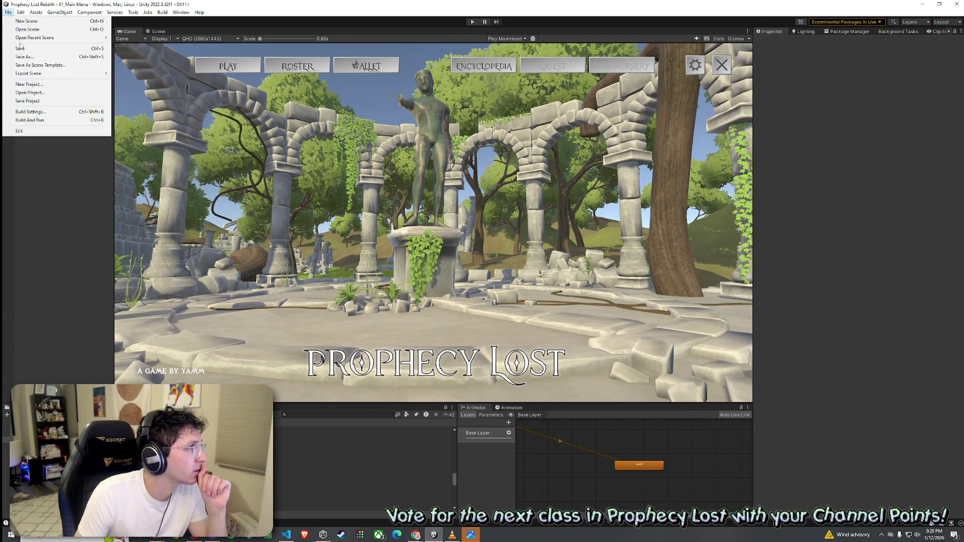
pyautogui.click(472, 22)
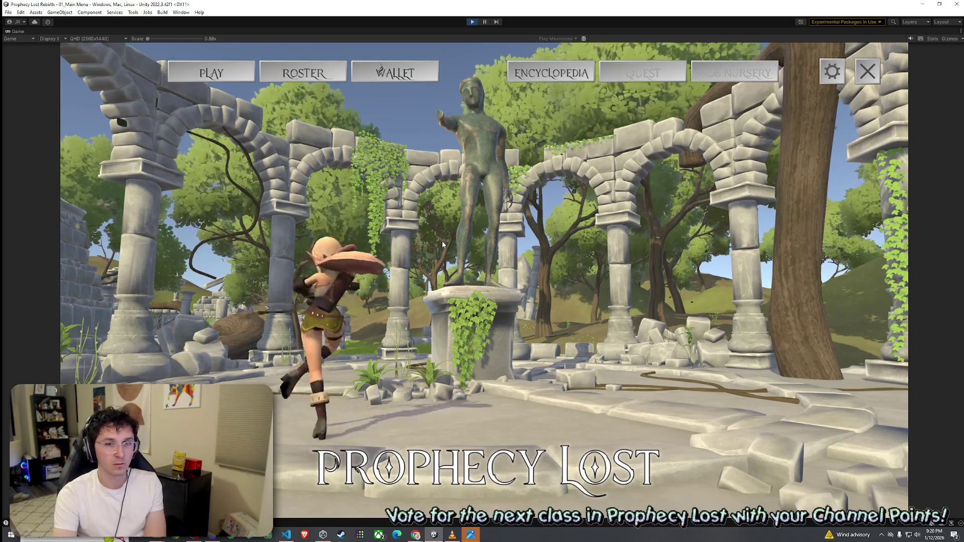
# Travel via the world map to the test scene and start the game.
pyautogui.click(232, 78)
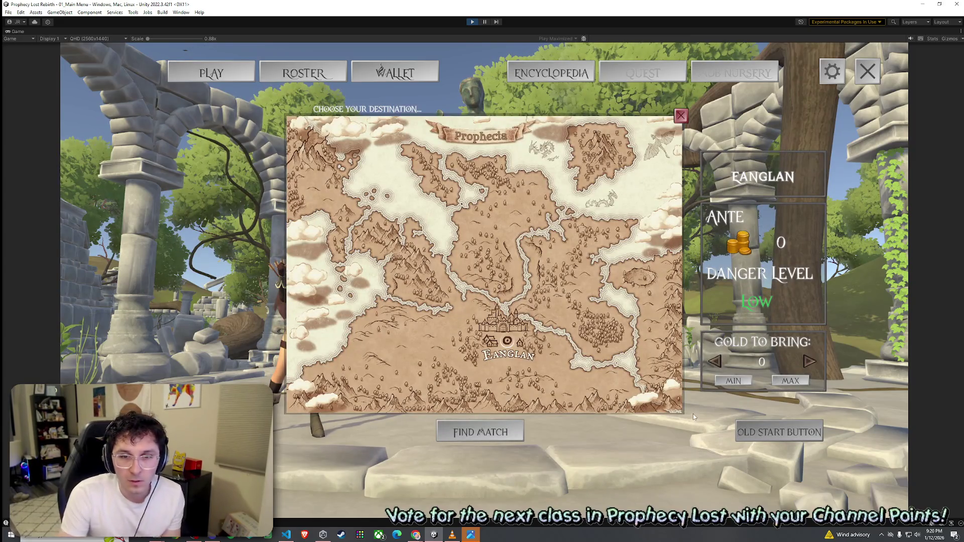
pyautogui.click(481, 432)
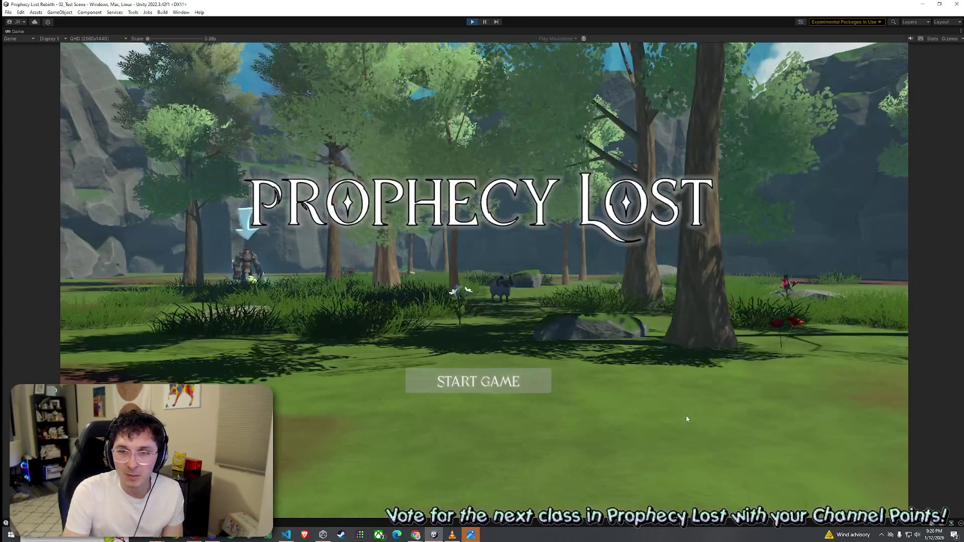
pyautogui.click(483, 383)
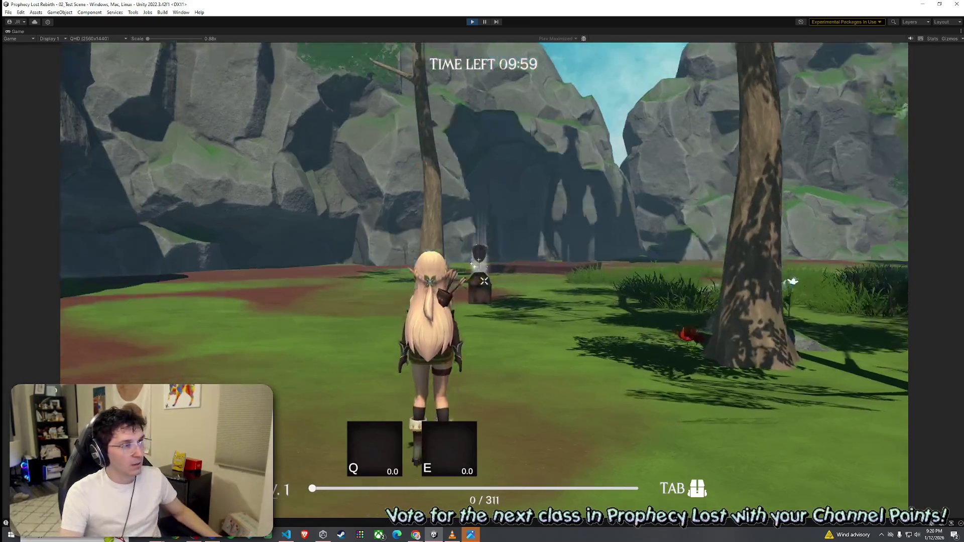
# Run the elf to the armored Shield Knight to inspect it, then stop Play mode.
pyautogui.press('w')
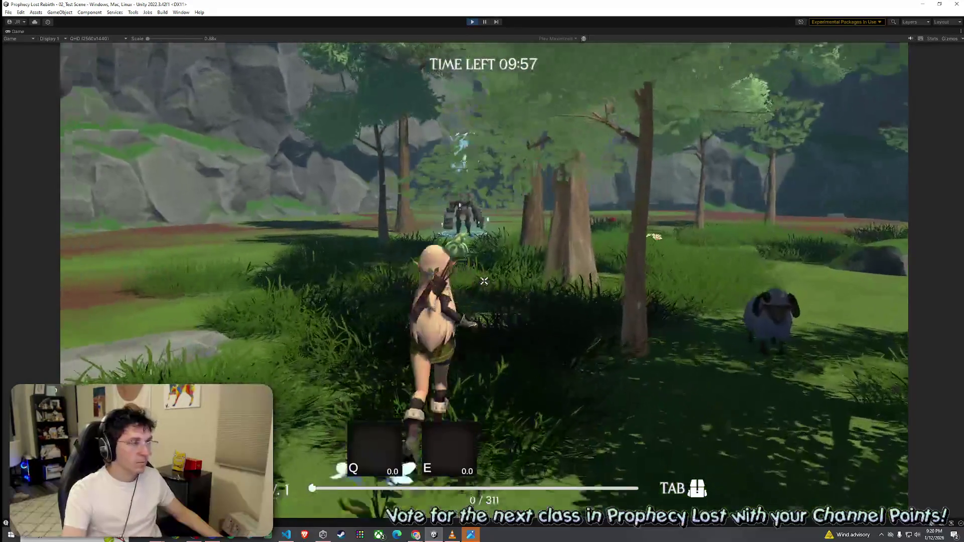
pyautogui.press('w')
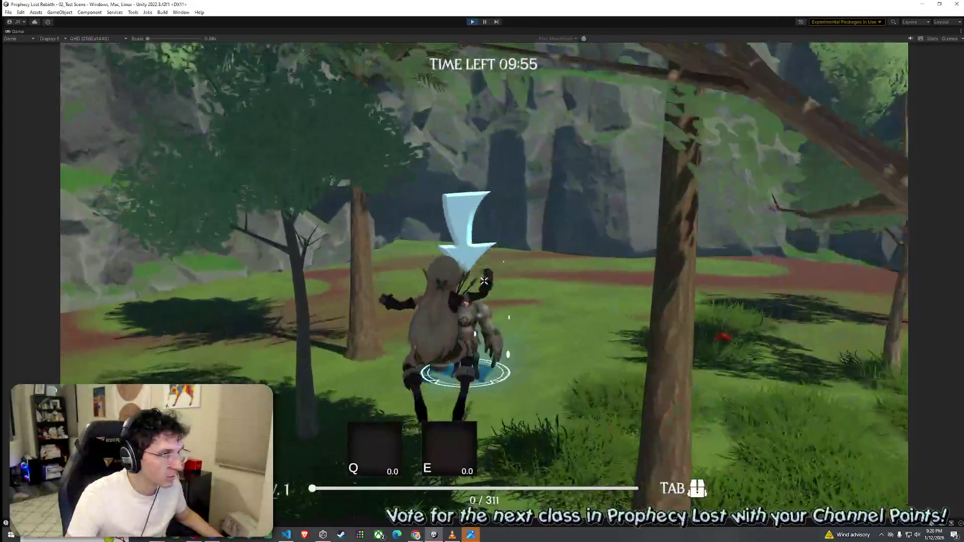
pyautogui.press('w')
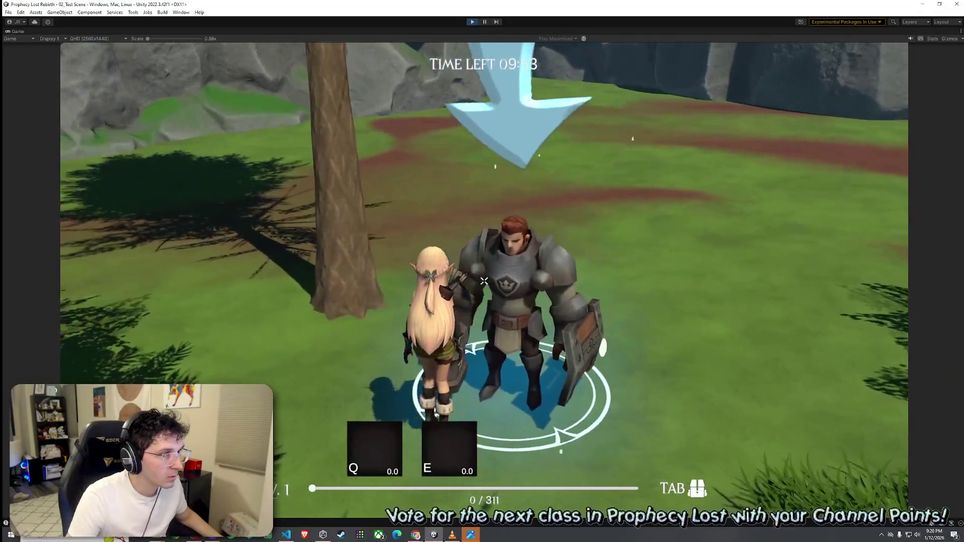
pyautogui.press('w')
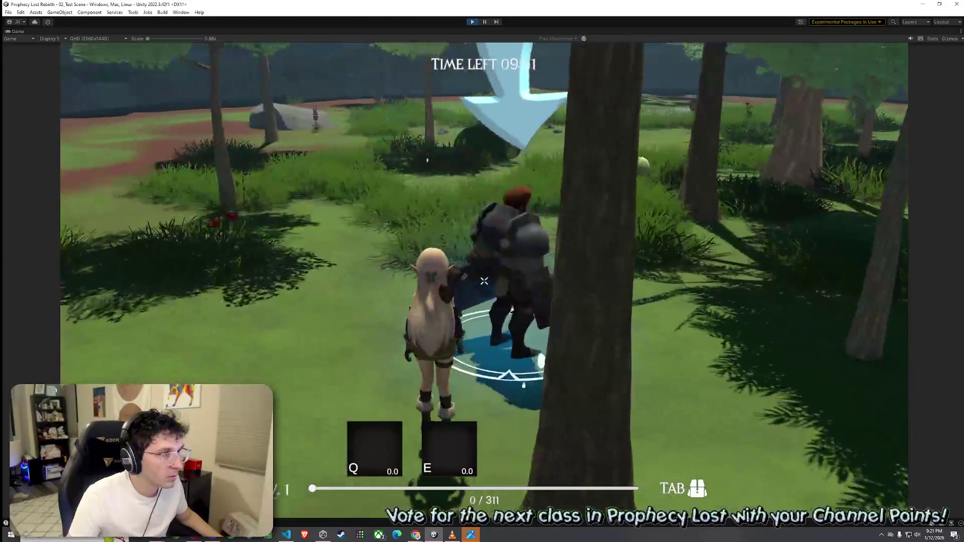
pyautogui.press('w')
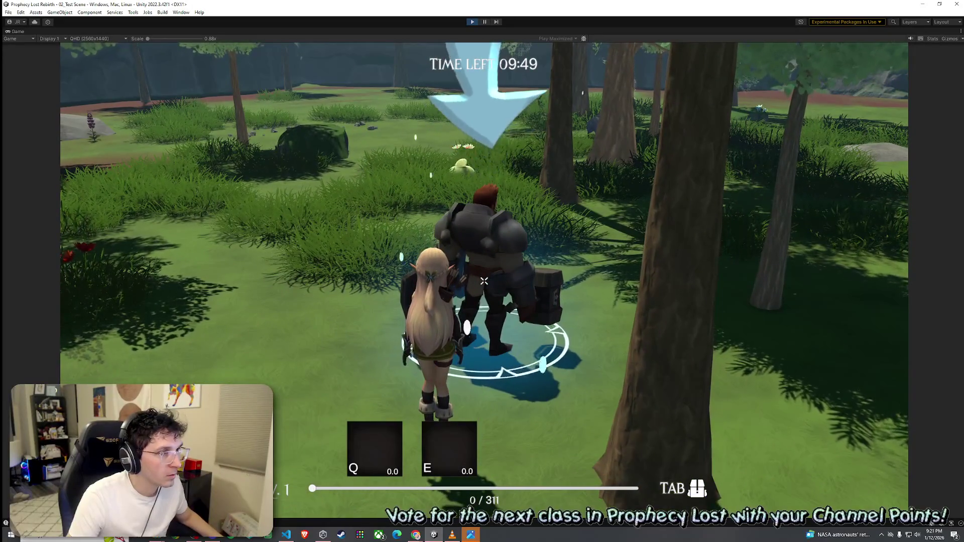
pyautogui.press('w')
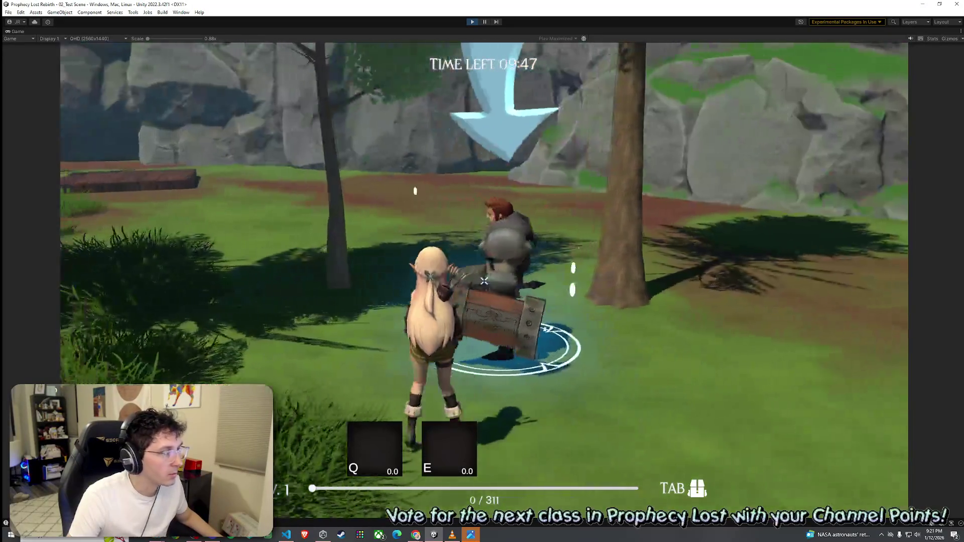
pyautogui.press('w')
pyautogui.press('w')
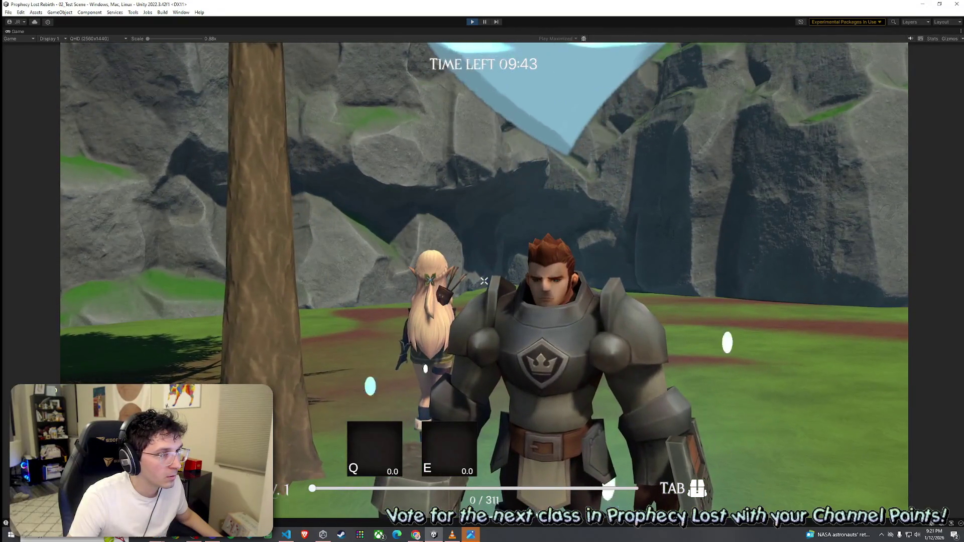
pyautogui.press('s')
pyautogui.press('super')
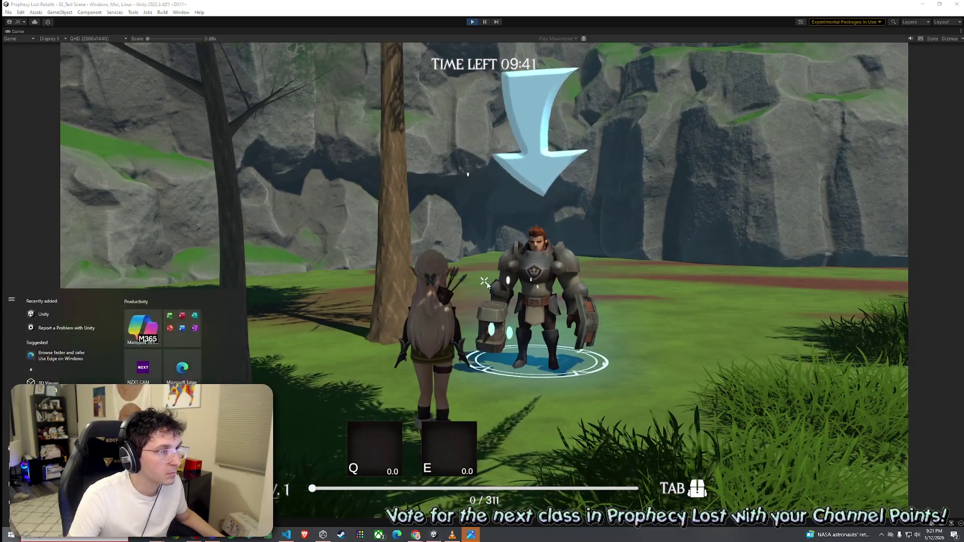
pyautogui.click(459, 217)
pyautogui.hotkey('ctrl', 'p')
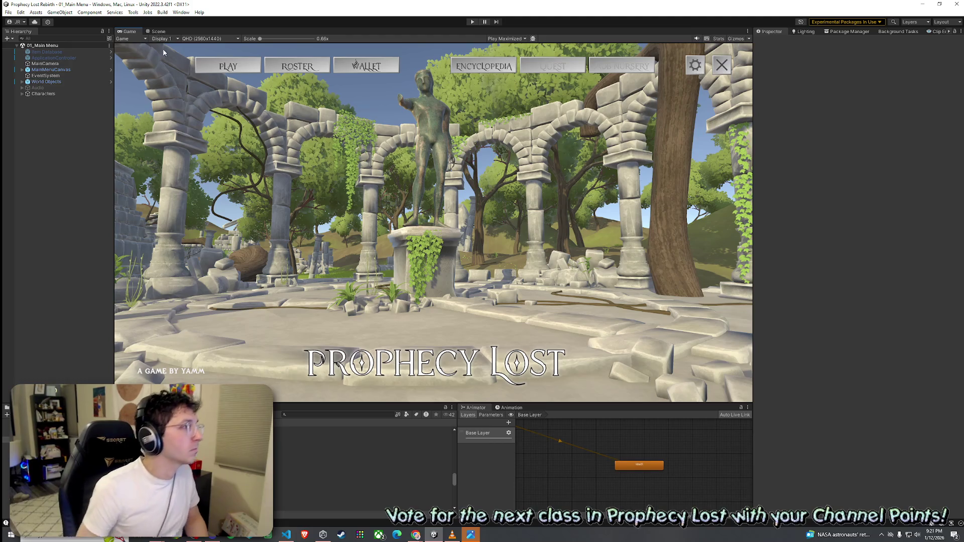
# Return to the Scene view and reselect the Shieldman_01 model's import settings.
pyautogui.click(157, 31)
pyautogui.click(21, 12)
pyautogui.click(8, 12)
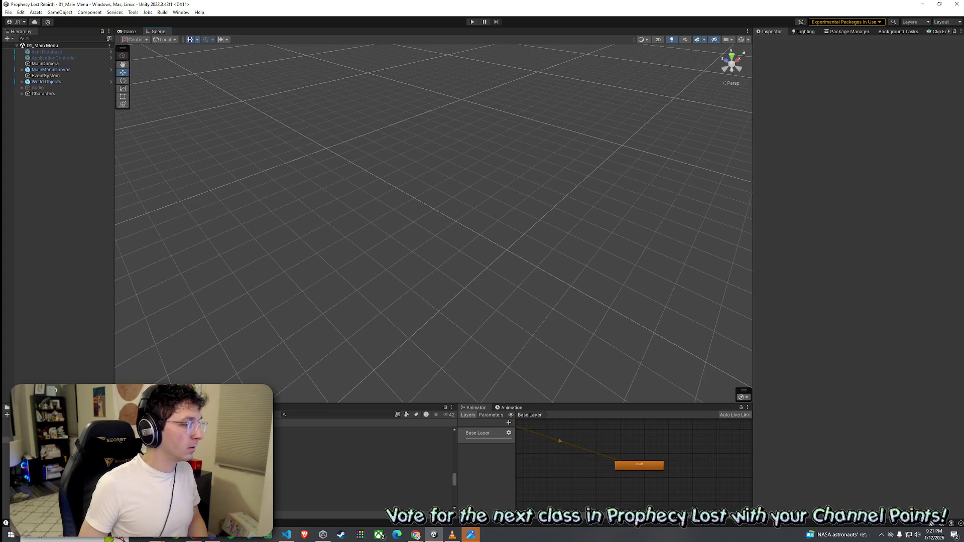
pyautogui.click(241, 459)
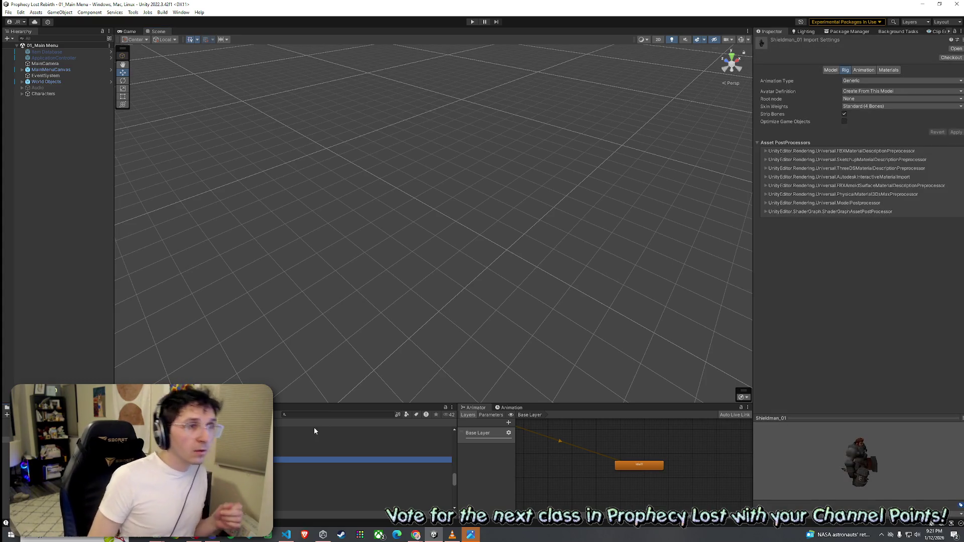
# Check Shieldman_01's Animation import settings in a wider Inspector and show the Package Manager's owned assets.
pyautogui.click(855, 73)
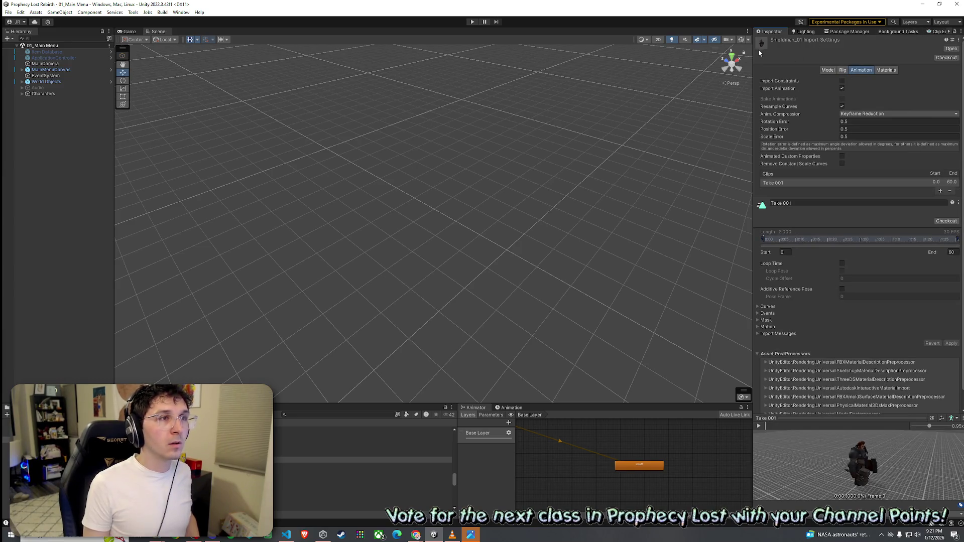
pyautogui.moveTo(753, 56); pyautogui.dragTo(675, 65)
pyautogui.click(766, 32)
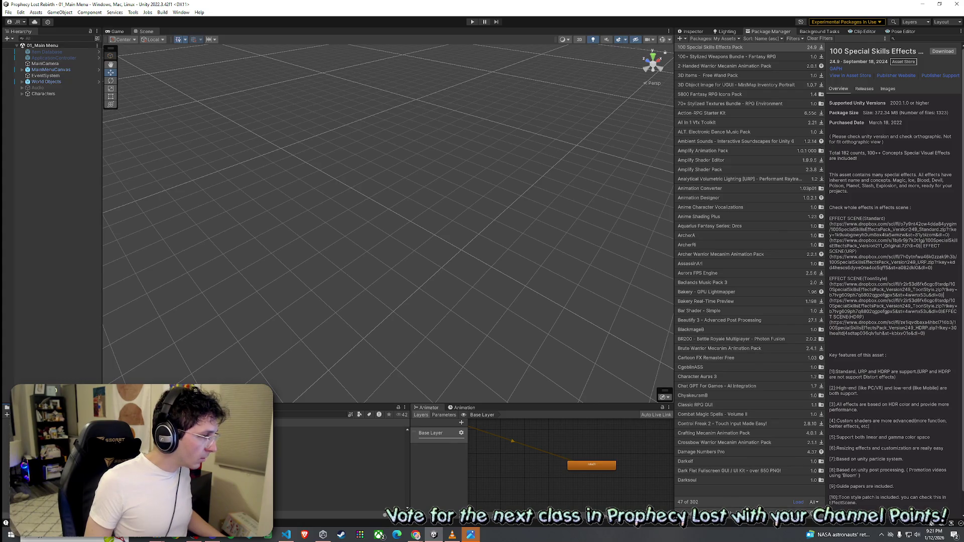
# Search My Assets for 'Shield', select the Shieldman package and start its import.
pyautogui.click(342, 430)
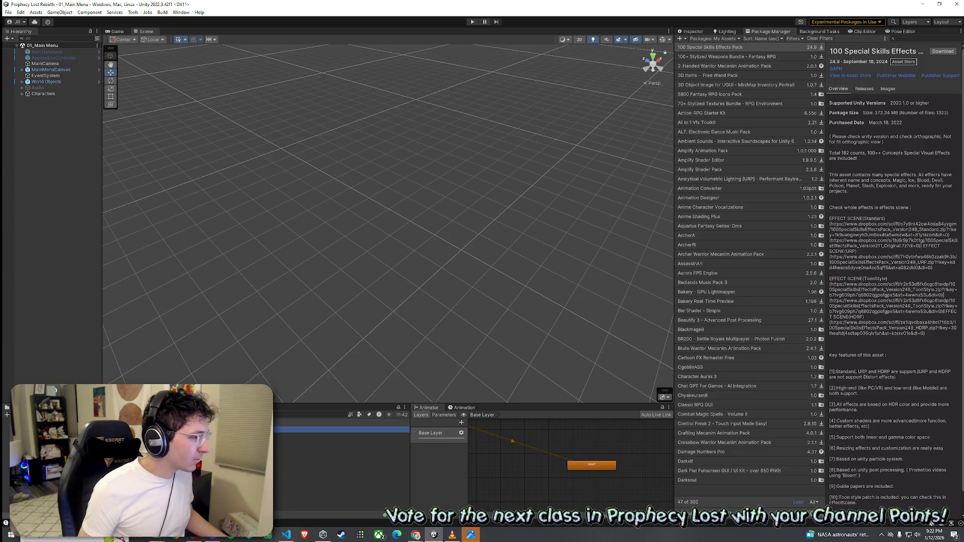
pyautogui.click(905, 39)
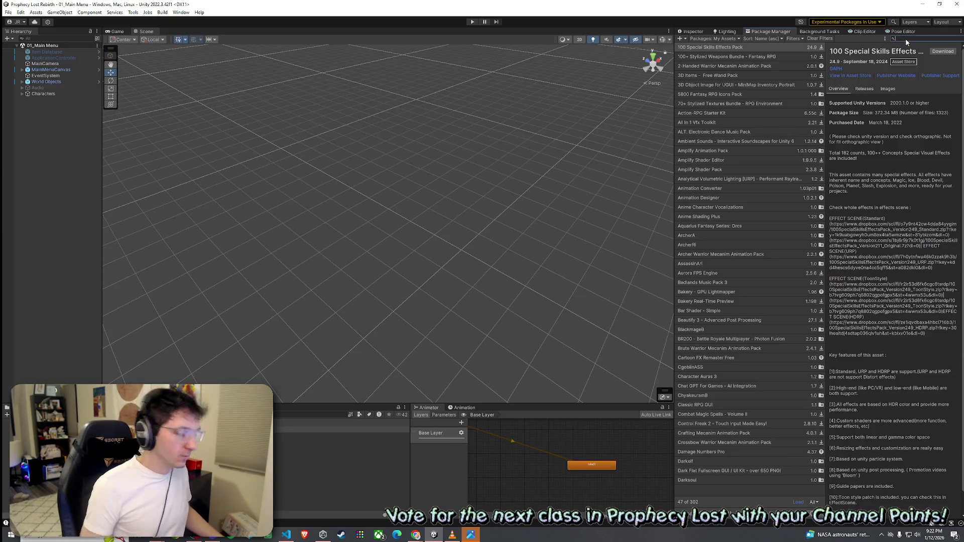
pyautogui.write('Shield')
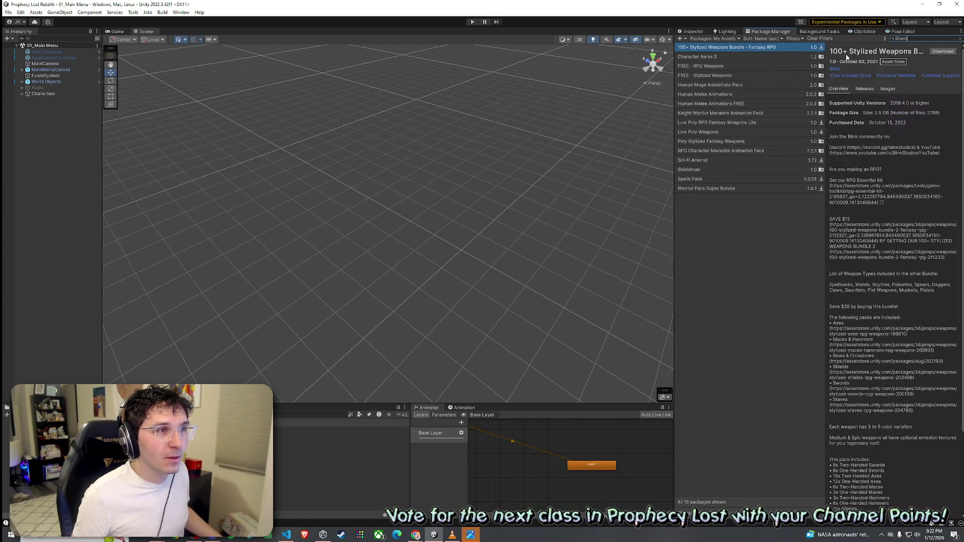
pyautogui.click(708, 170)
pyautogui.click(911, 52)
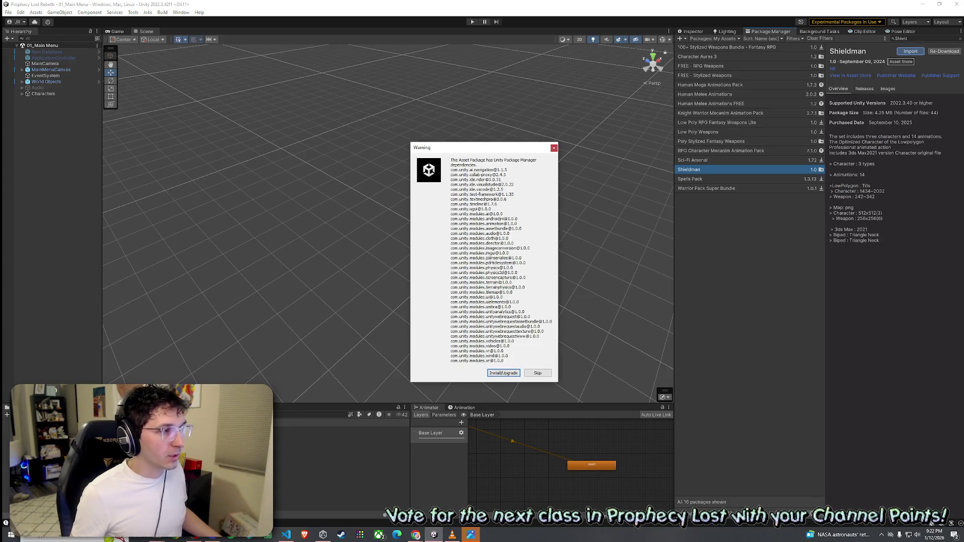
# Install the required dependencies, review the Shieldman file list, and import all files.
pyautogui.click(503, 374)
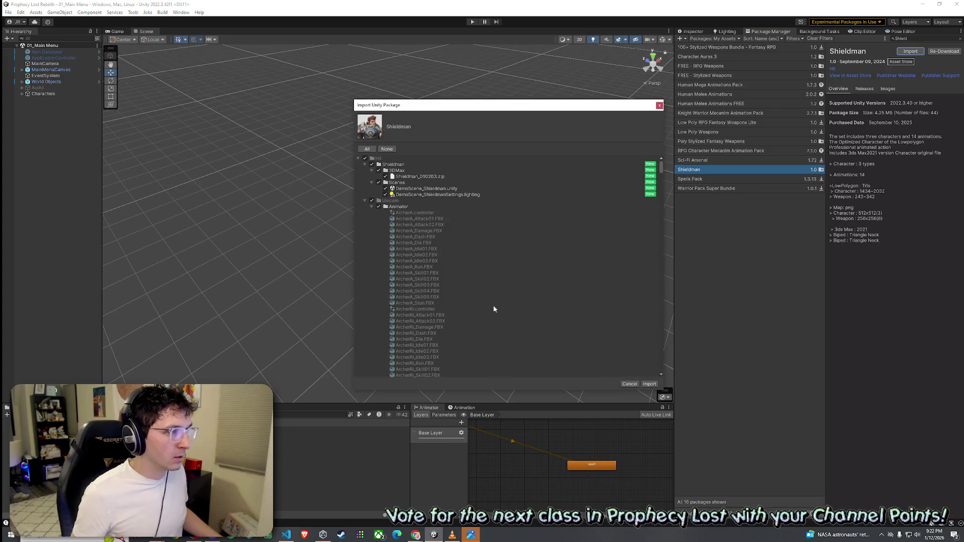
pyautogui.scroll(-10, 384, 204)
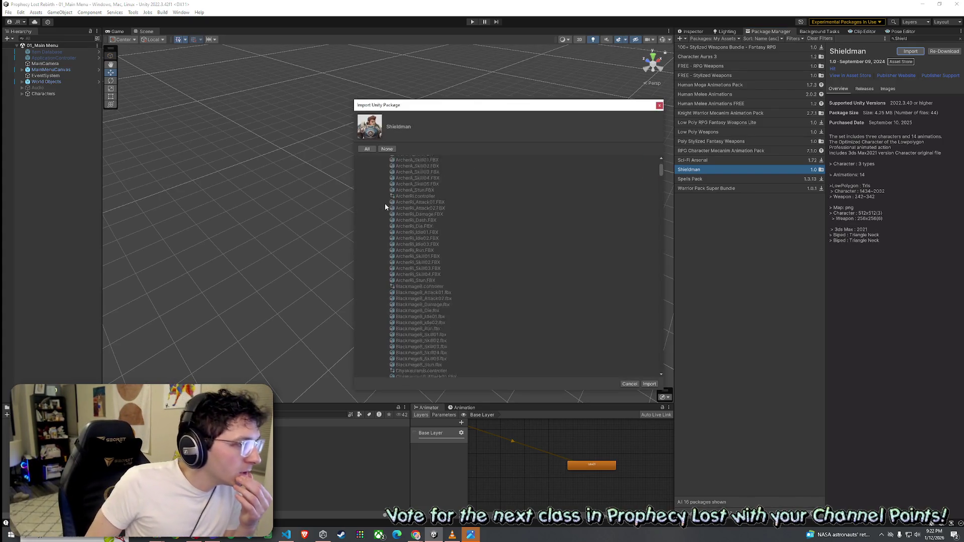
pyautogui.scroll(-2, 385, 204)
pyautogui.moveTo(660, 174); pyautogui.dragTo(689, 363)
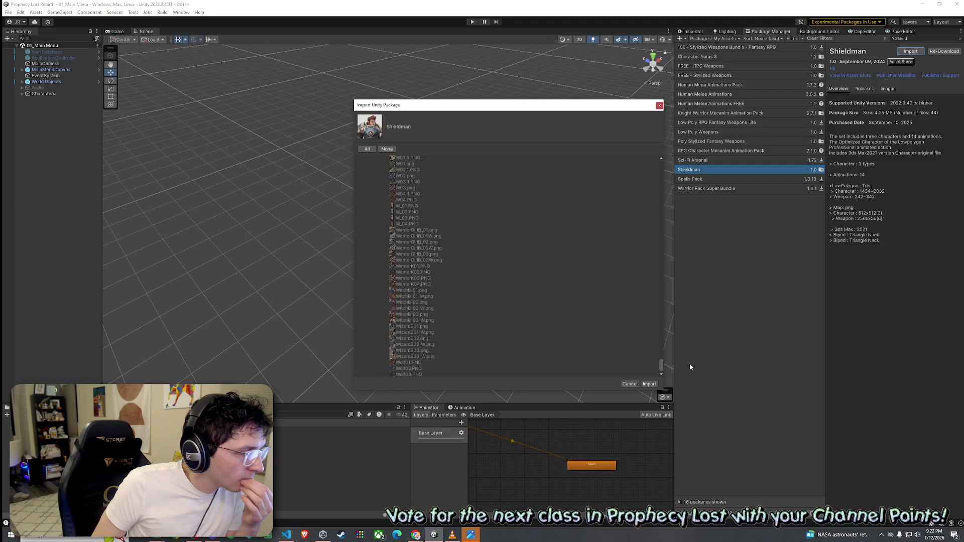
pyautogui.click(652, 385)
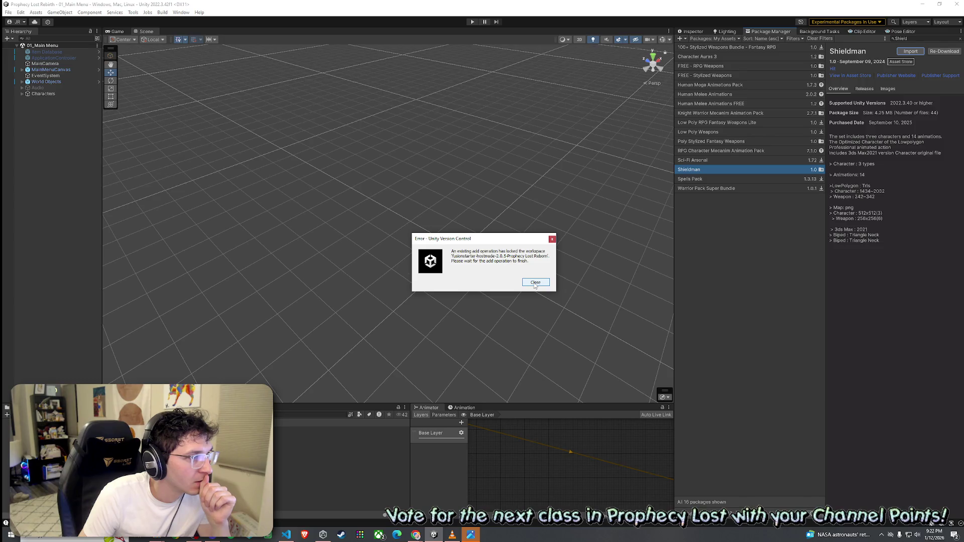
# Dismiss the version control error and inspect Shield Knight's Animator and its missing avatar.
pyautogui.click(536, 283)
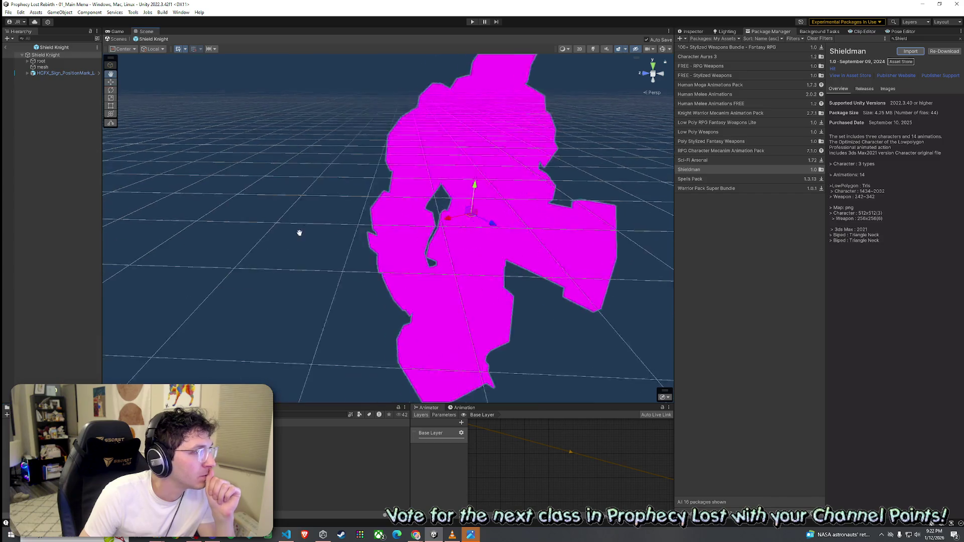
pyautogui.click(66, 55)
pyautogui.click(693, 31)
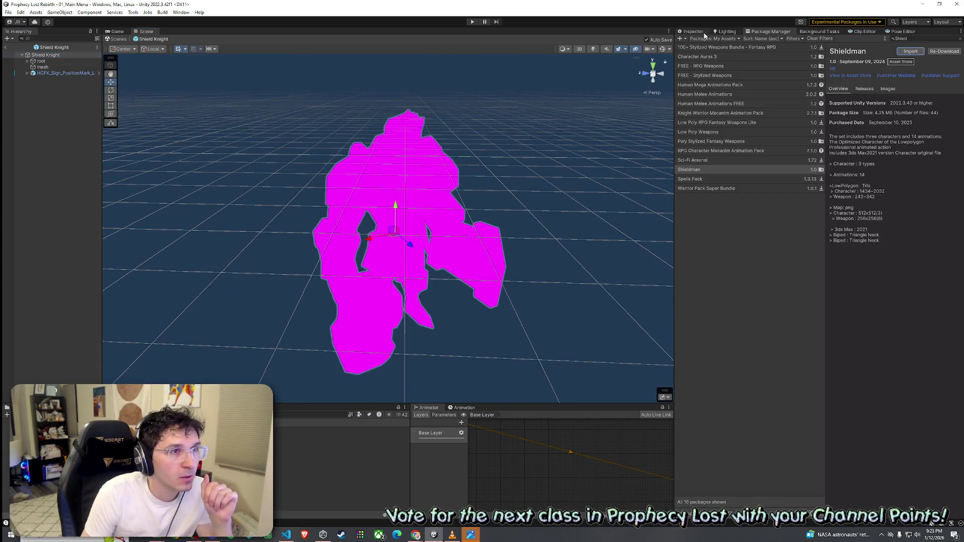
pyautogui.click(815, 122)
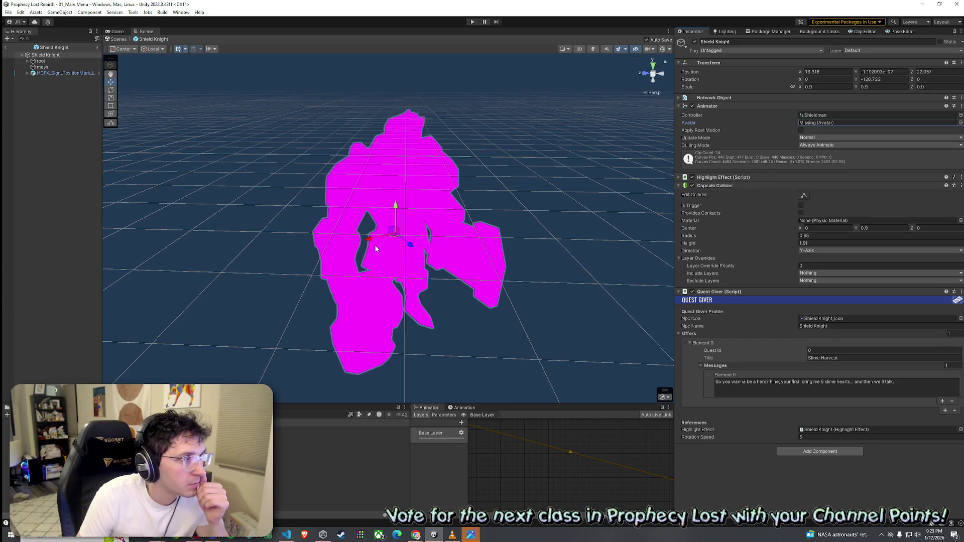
pyautogui.click(28, 61)
# Give the knight mesh Toony Colors Pro 2 Hybrid Shader 2, smoothing 0.792, and the Shieldman_01 albedo.
pyautogui.click(42, 79)
pyautogui.click(755, 264)
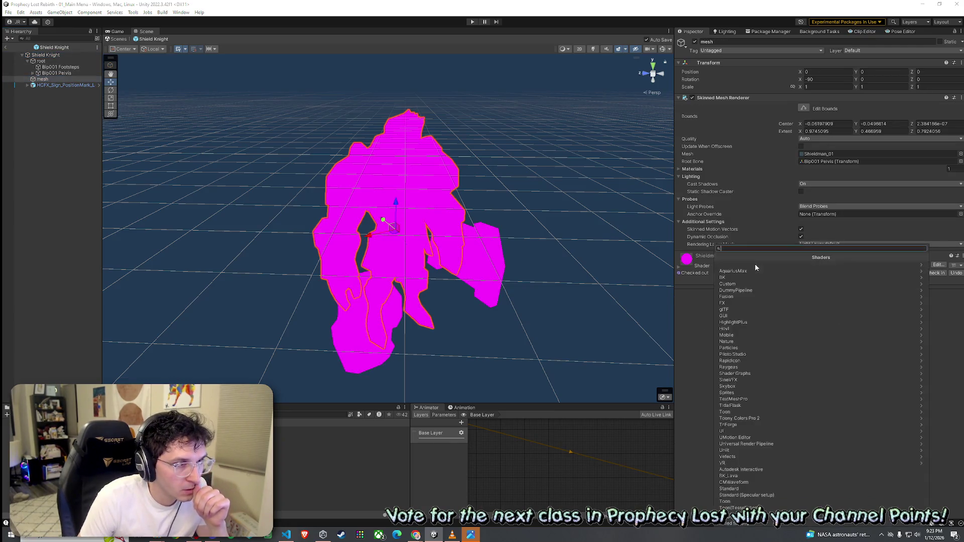
pyautogui.click(764, 418)
pyautogui.click(747, 266)
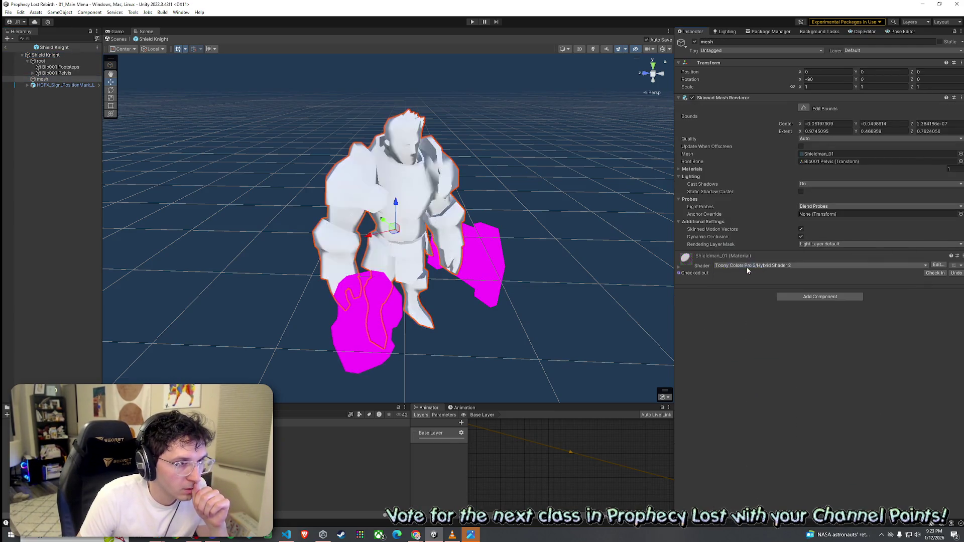
pyautogui.moveTo(876, 452); pyautogui.dragTo(907, 458)
pyautogui.click(949, 388)
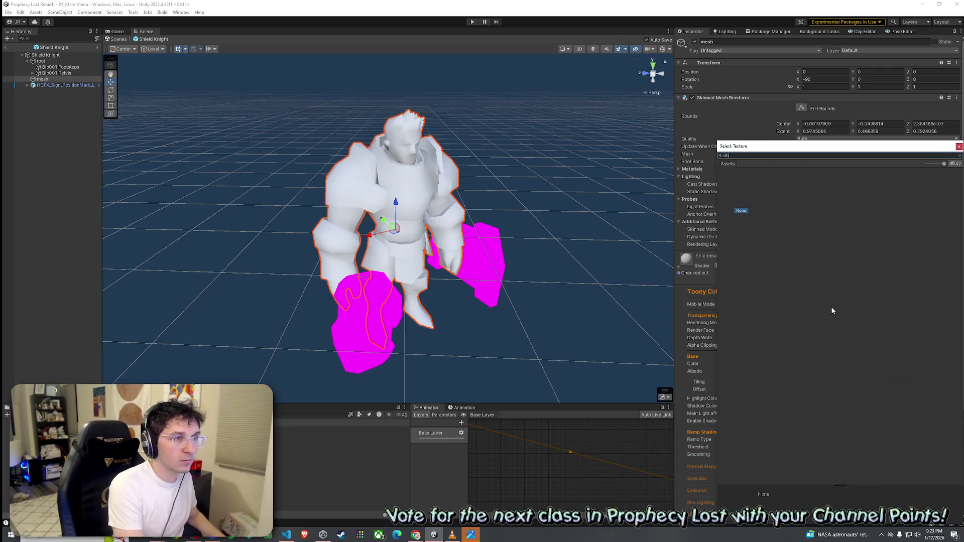
pyautogui.write('eld')
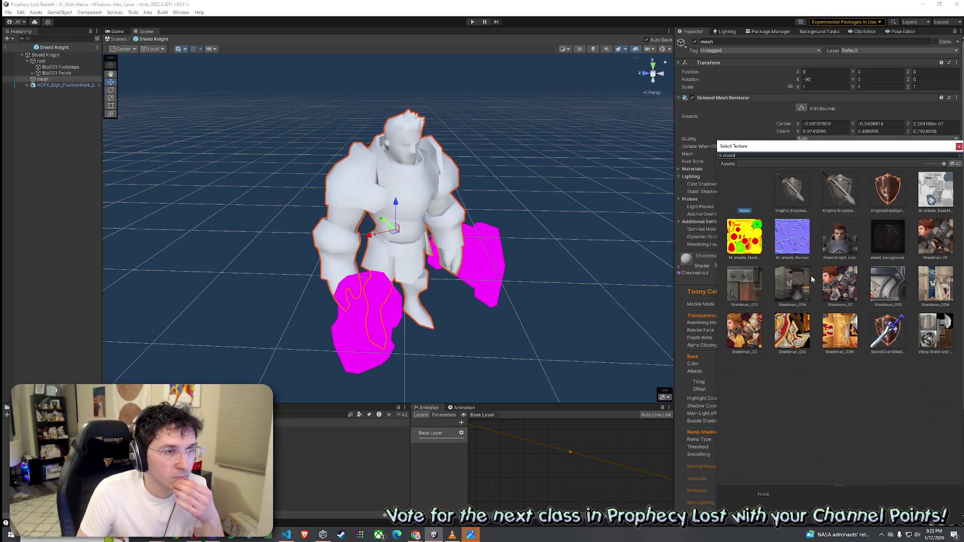
pyautogui.click(935, 236)
pyautogui.press('Return')
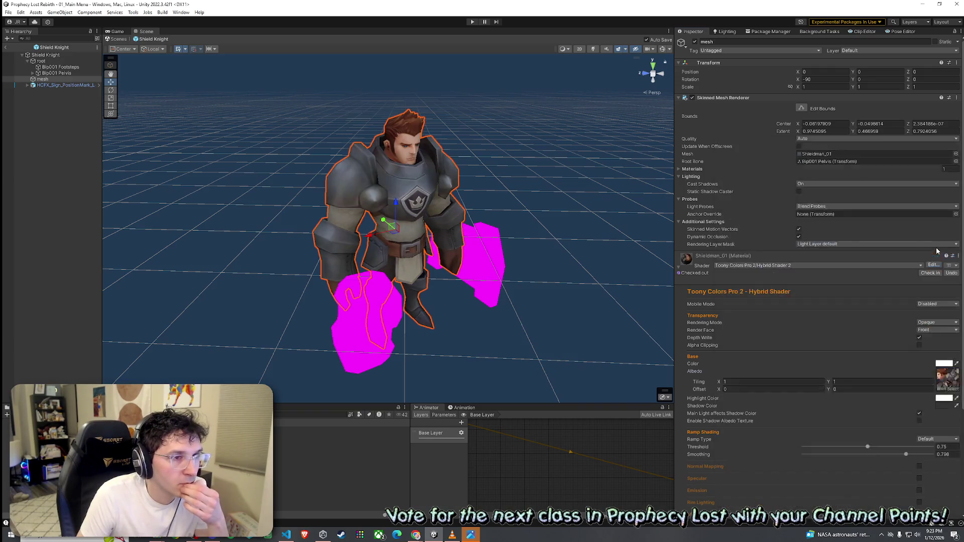
# Apply Hybrid Shader 2 and the Shieldman_01S albedo texture to the right-hand shield.
pyautogui.click(496, 284)
pyautogui.click(760, 257)
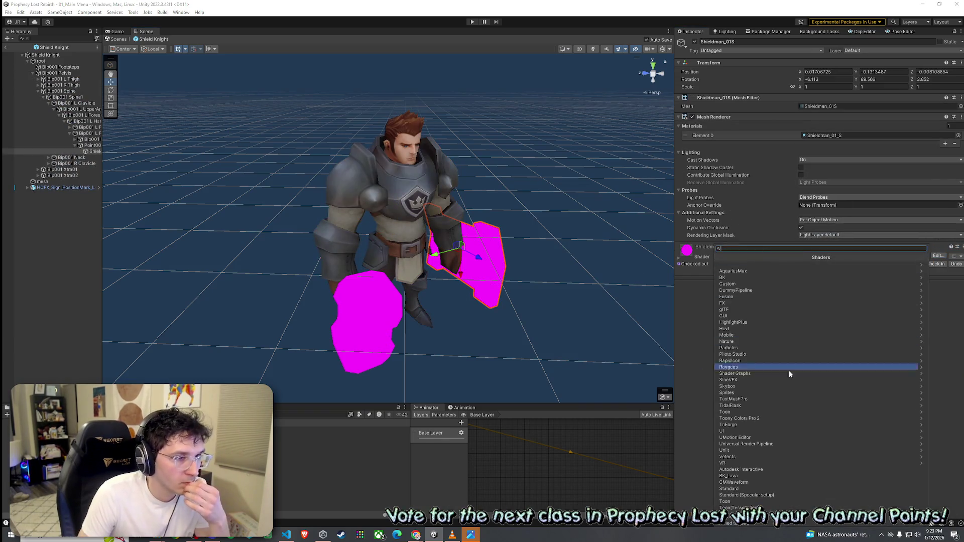
pyautogui.click(783, 419)
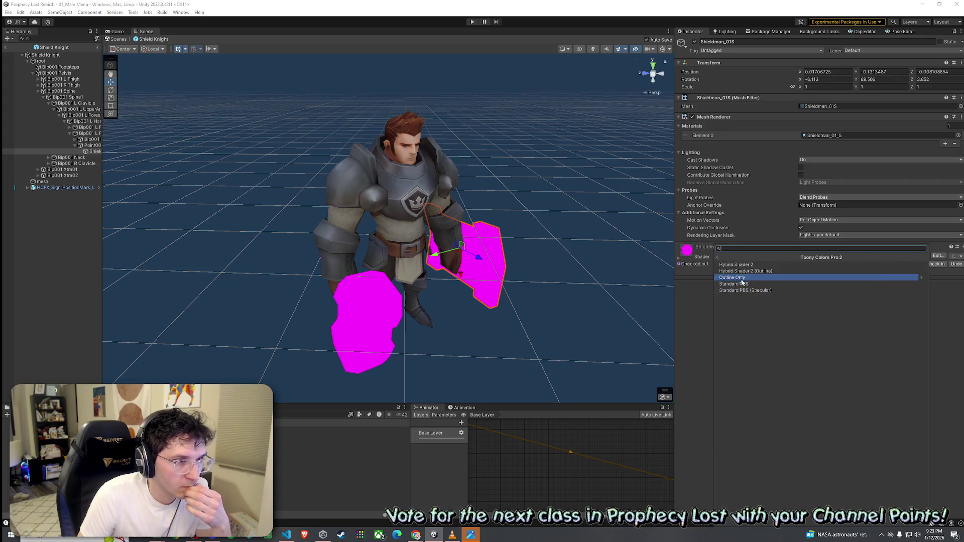
pyautogui.click(749, 270)
pyautogui.click(680, 261)
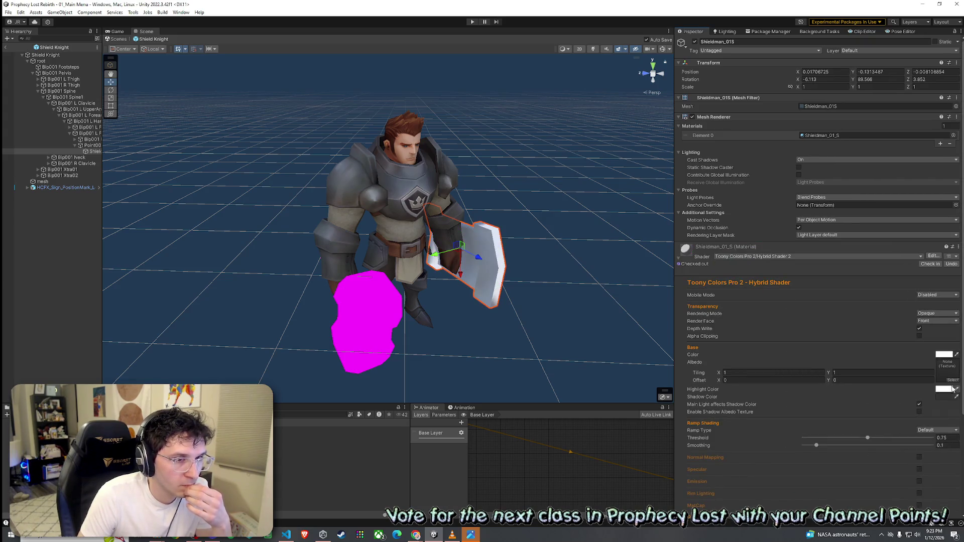
pyautogui.click(953, 381)
pyautogui.write('hield')
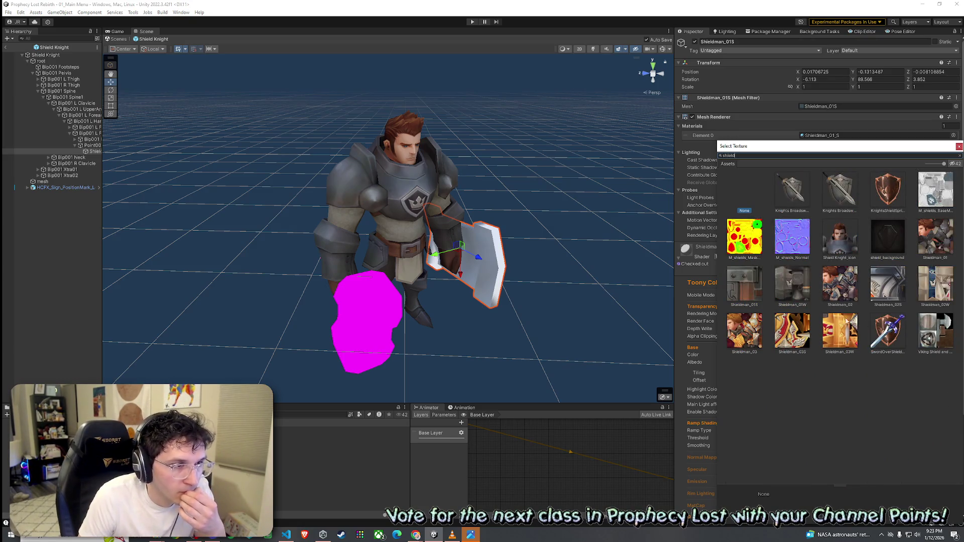
pyautogui.click(747, 290)
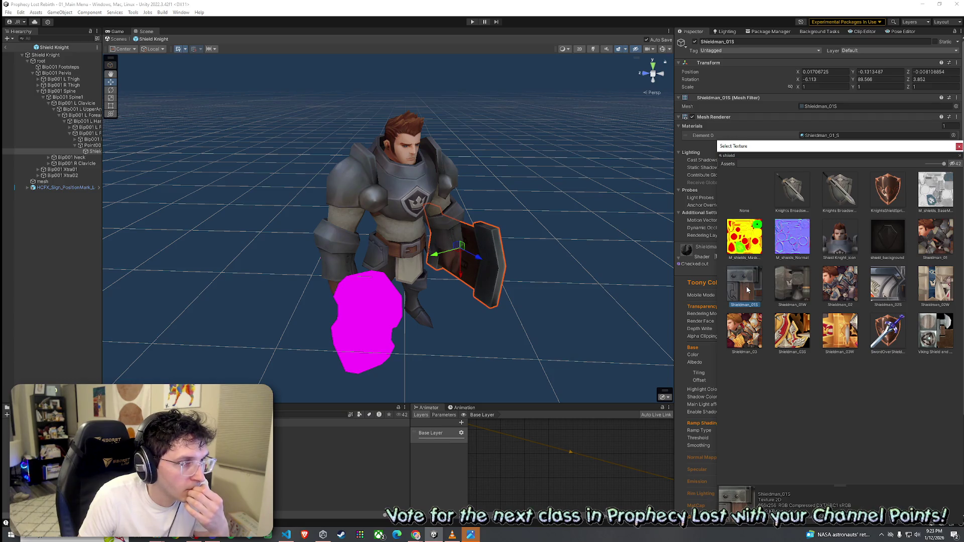
pyautogui.doubleClick(748, 290)
# Put Hybrid Shader 2 on the left shield and give the hammer Shieldman_01W albedo, smoothing about 0.8.
pyautogui.click(402, 317)
pyautogui.click(733, 257)
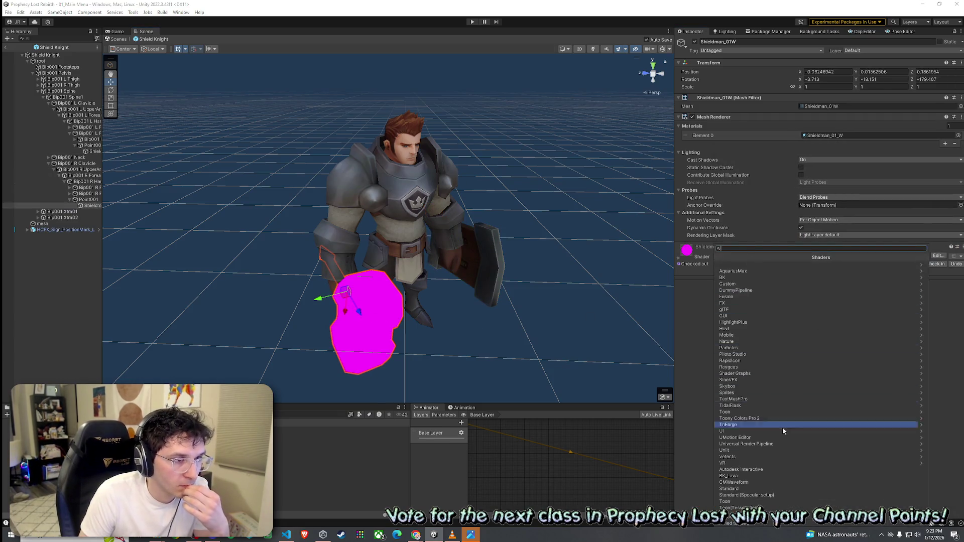
pyautogui.click(728, 418)
pyautogui.click(749, 265)
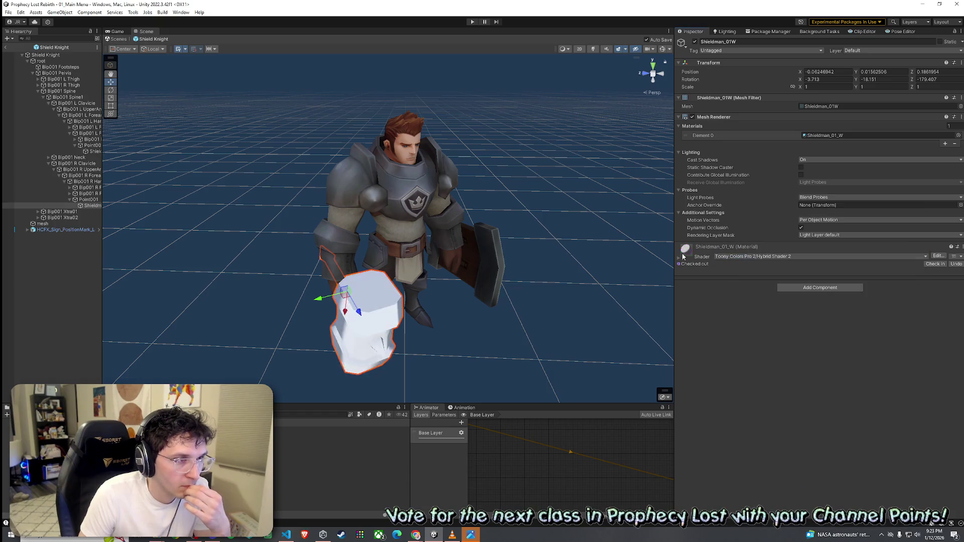
pyautogui.click(952, 380)
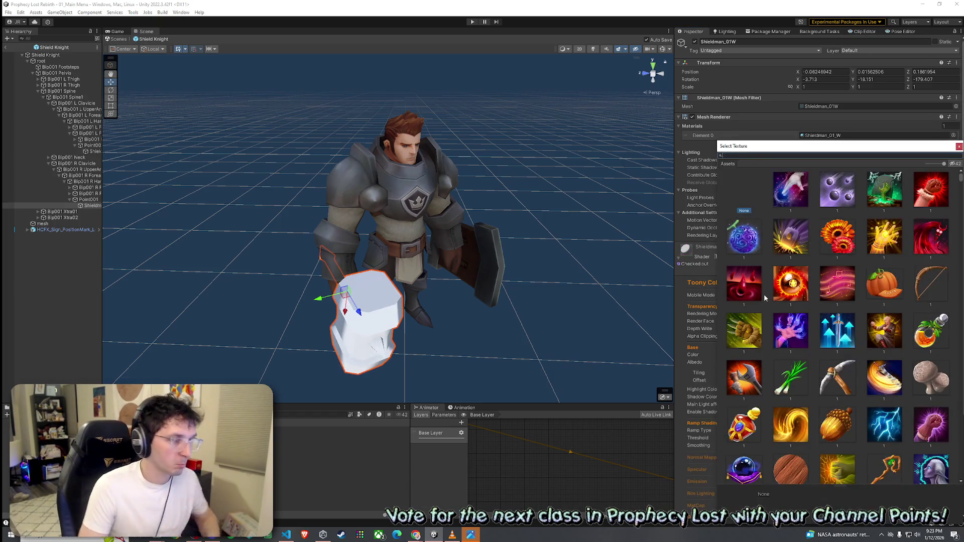
pyautogui.write('shield')
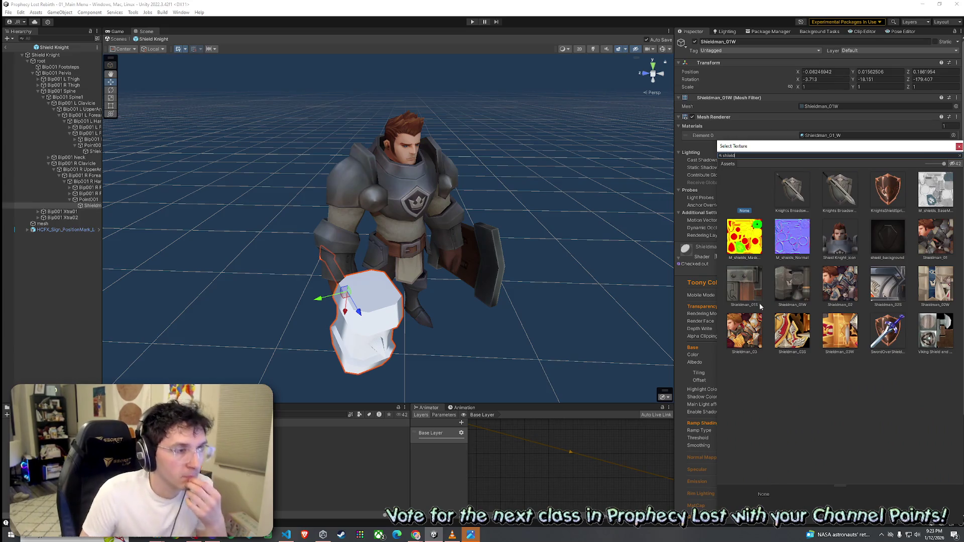
pyautogui.click(793, 287)
pyautogui.doubleClick(802, 291)
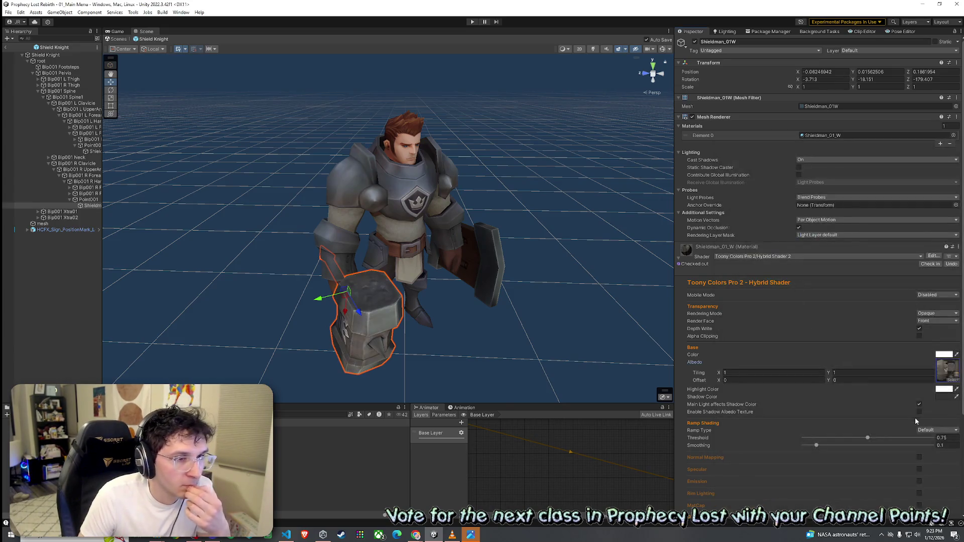
pyautogui.moveTo(915, 446); pyautogui.dragTo(910, 448)
# Set the shield material's smoothing to 0.786 and collapse the root bone hierarchy.
pyautogui.click(499, 252)
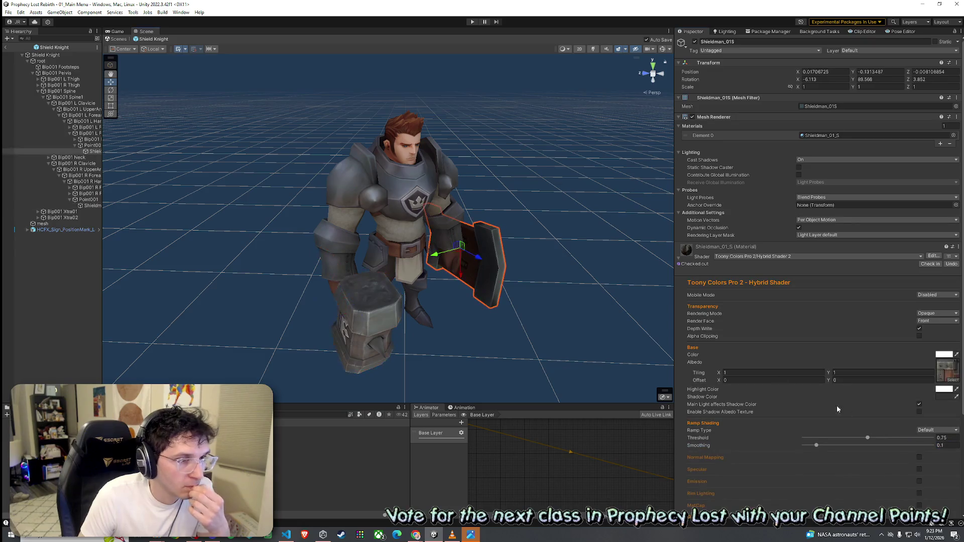
pyautogui.click(905, 446)
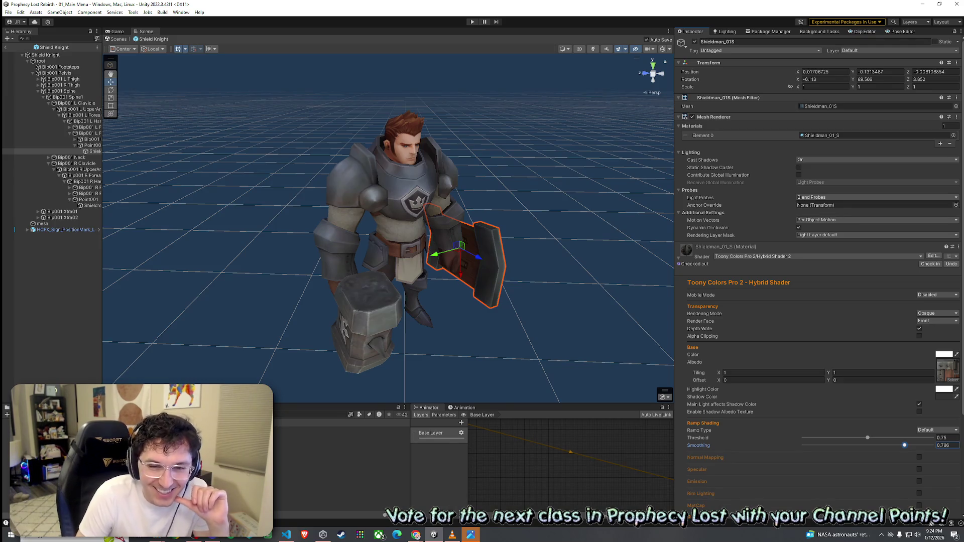
pyautogui.click(36, 12)
pyautogui.click(8, 13)
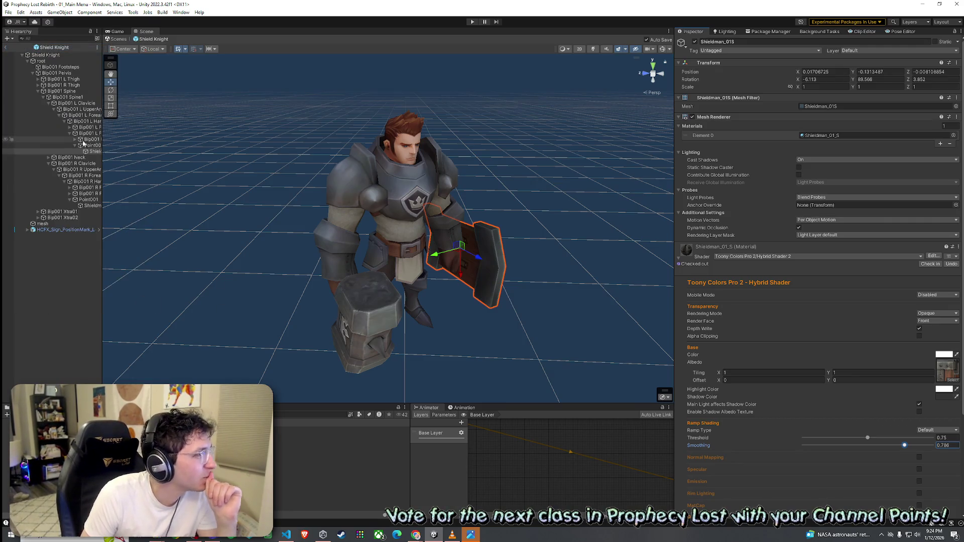
pyautogui.click(29, 61)
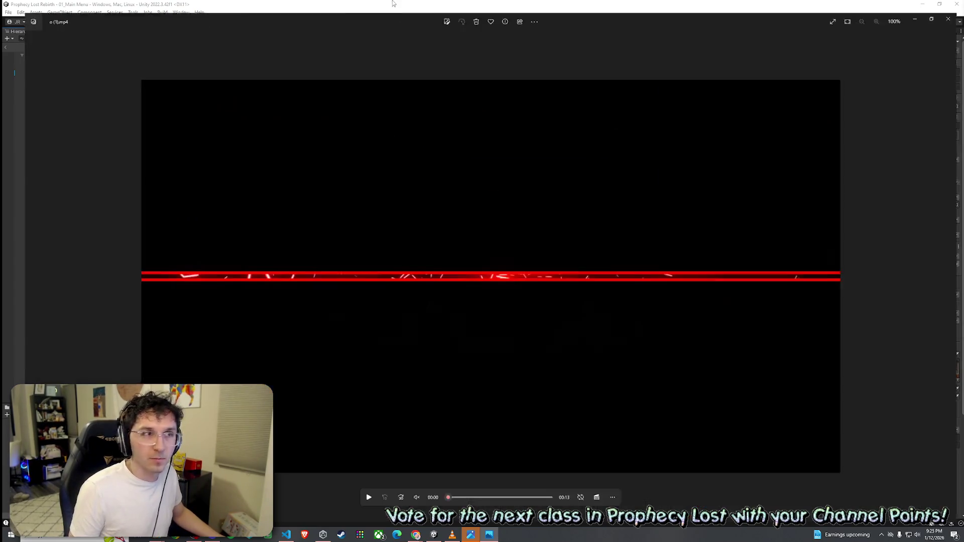
# Unmute and raise the volume, play the YAMM intro clip through, and close the player.
pyautogui.click(408, 501)
pyautogui.click(393, 474)
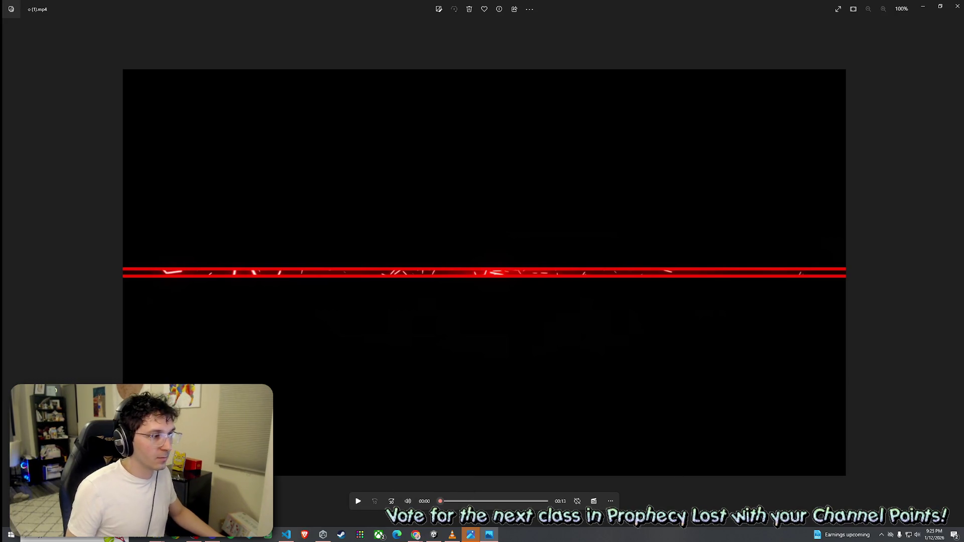
pyautogui.press('space')
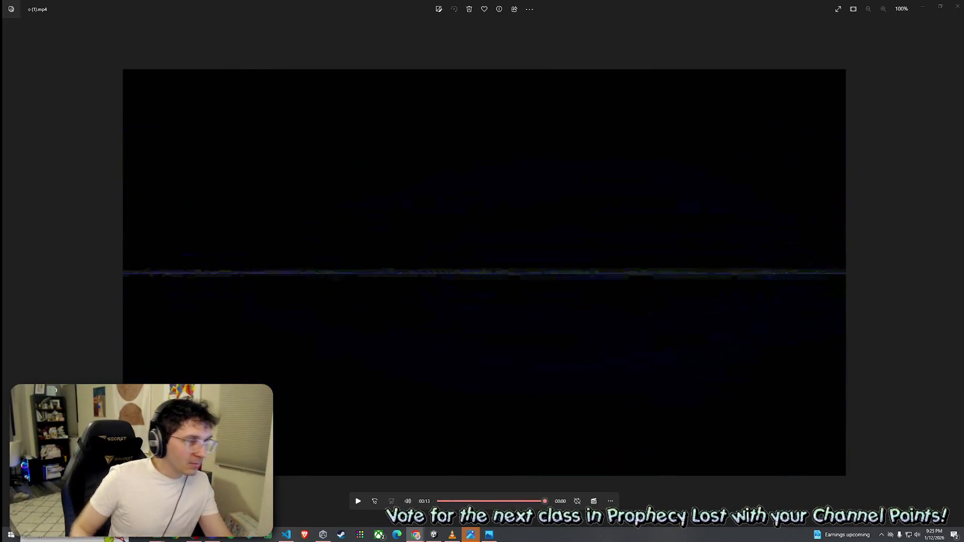
pyautogui.click(958, 6)
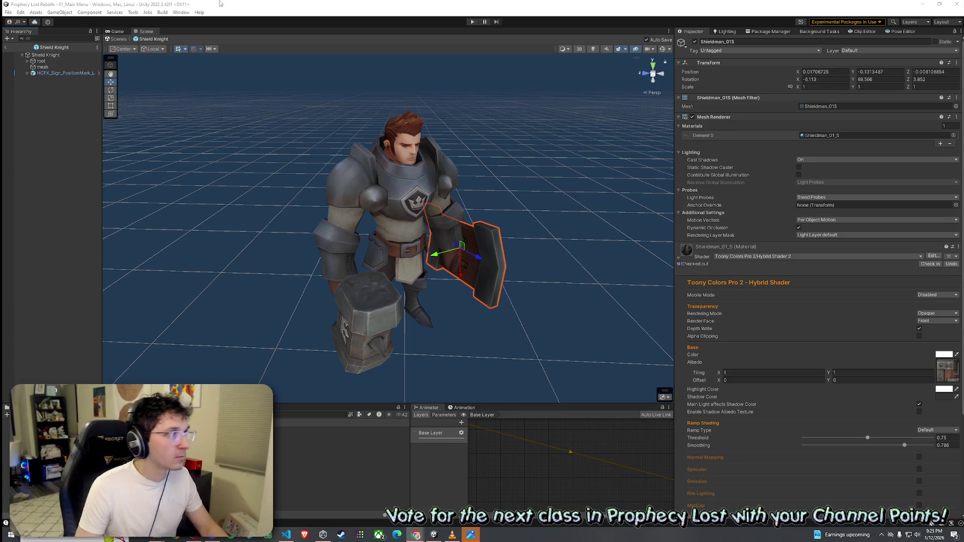
# Save, then inspect the Shield Knight, root and mesh objects, collapsing the Shieldman_01 material.
pyautogui.click(8, 12)
pyautogui.click(20, 49)
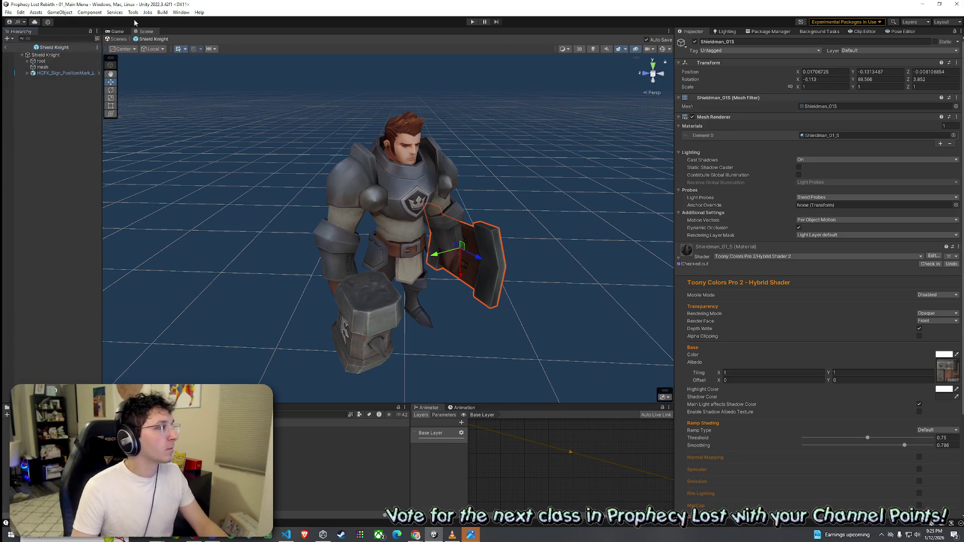
pyautogui.click(75, 56)
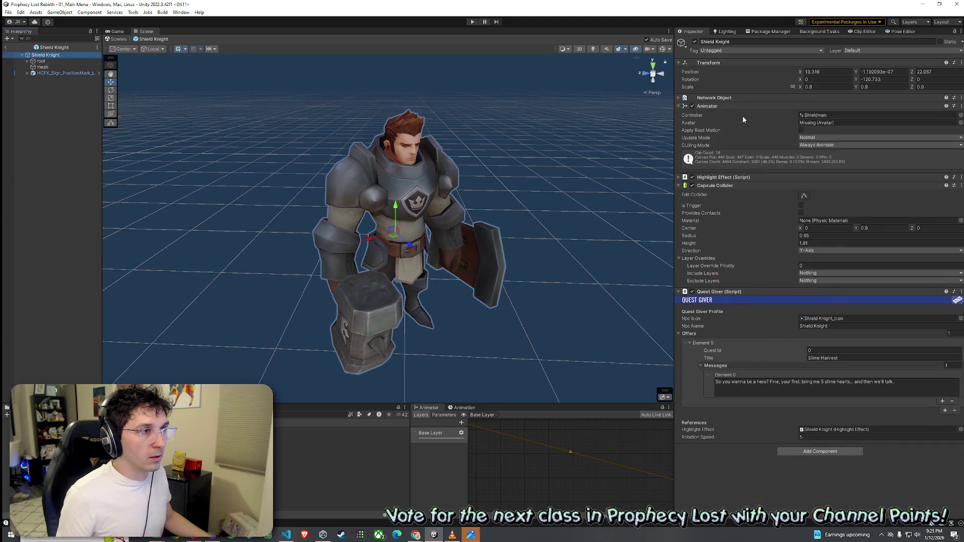
pyautogui.click(54, 62)
pyautogui.click(55, 68)
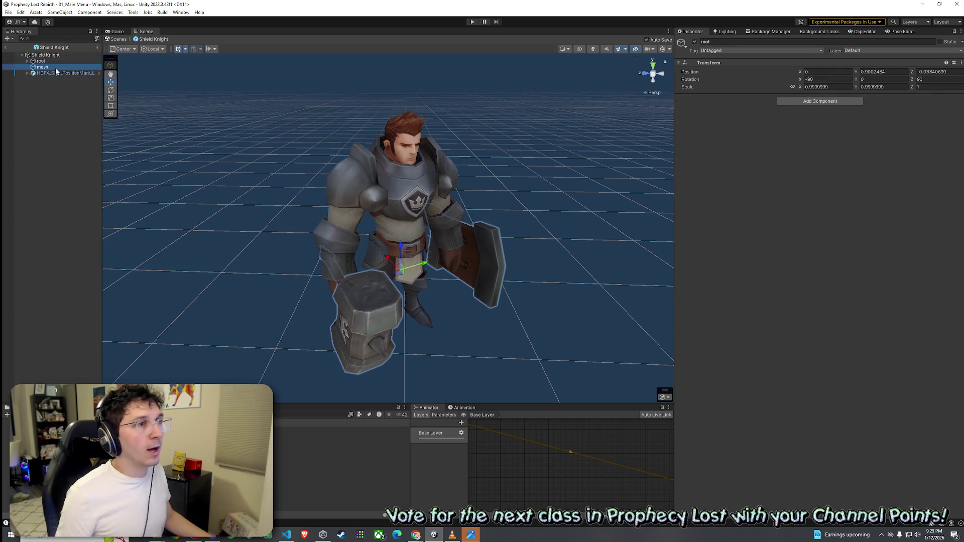
pyautogui.click(683, 273)
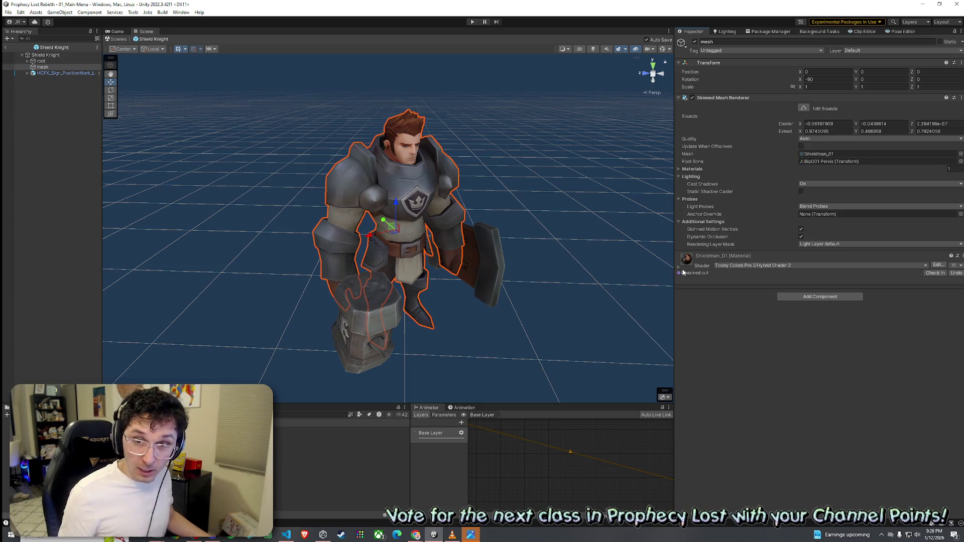
# Reselect the parent Shield Knight and leave Prefab Mode for the 01_Main Menu scene.
pyautogui.click(53, 135)
pyautogui.click(79, 55)
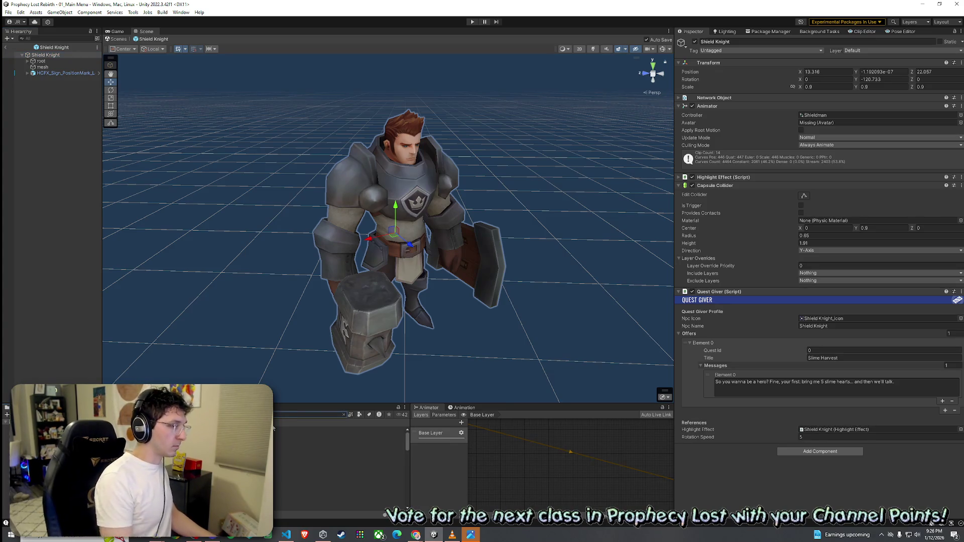
pyautogui.click(6, 46)
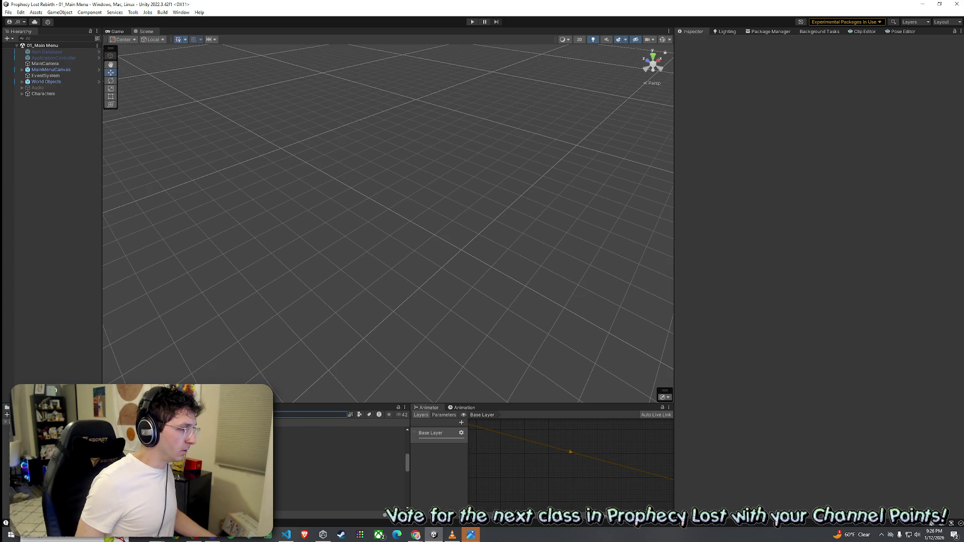
# Open 02_Test Scene from the Scenes folder and bring the view close on the knight.
pyautogui.click(60, 442)
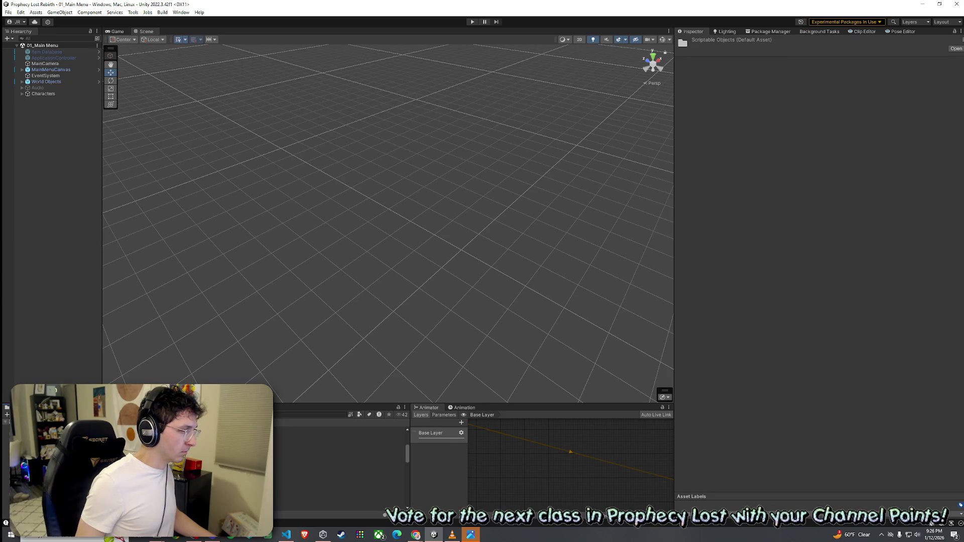
pyautogui.click(302, 485)
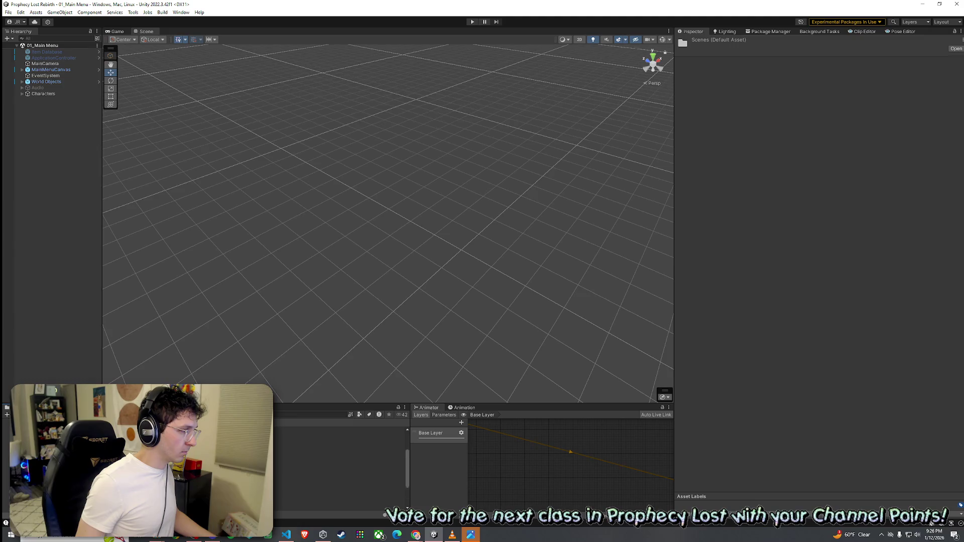
pyautogui.doubleClick(302, 485)
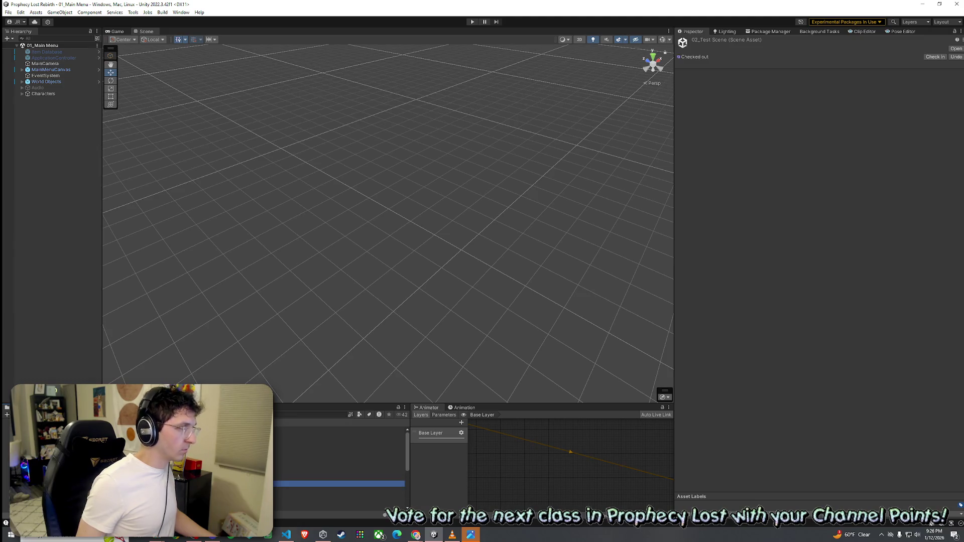
pyautogui.press('w')
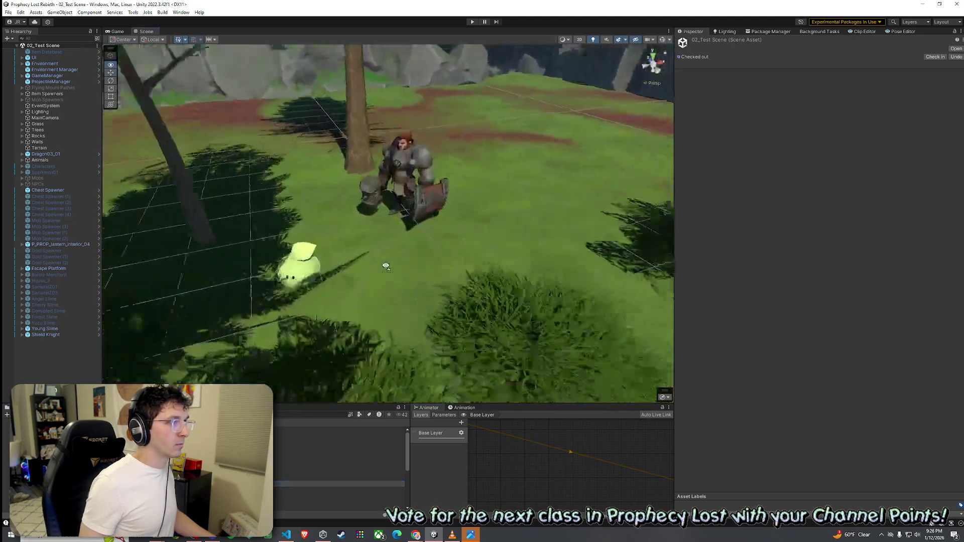
# Find the Shieldman Scenes folder and open the DemoScene_Shieldman scene.
pyautogui.hotkey('ctrl', 'f')
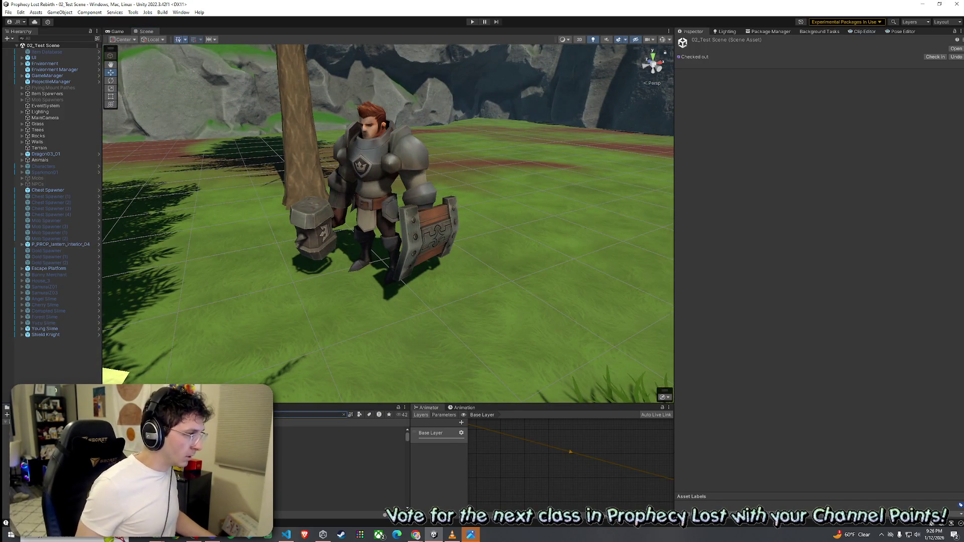
pyautogui.click(301, 439)
pyautogui.click(301, 436)
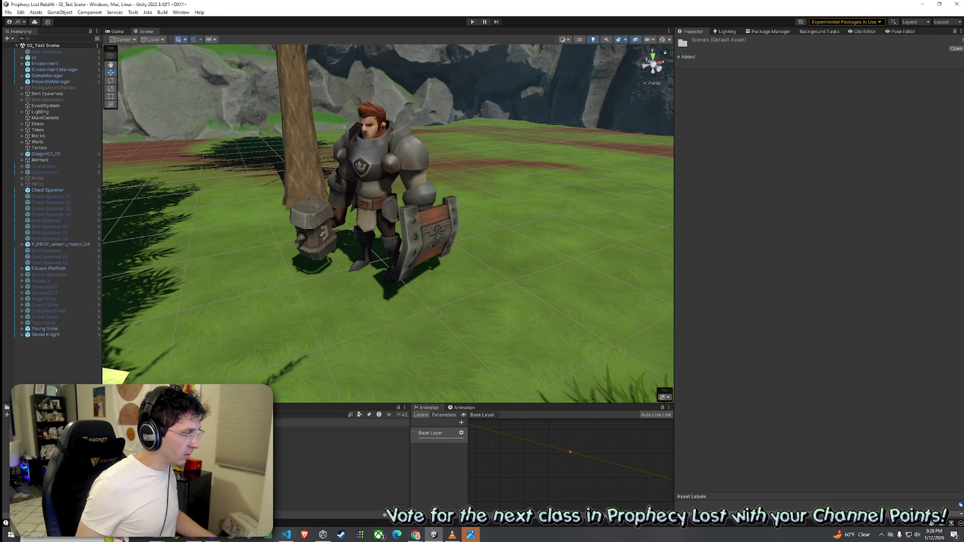
pyautogui.doubleClick(326, 430)
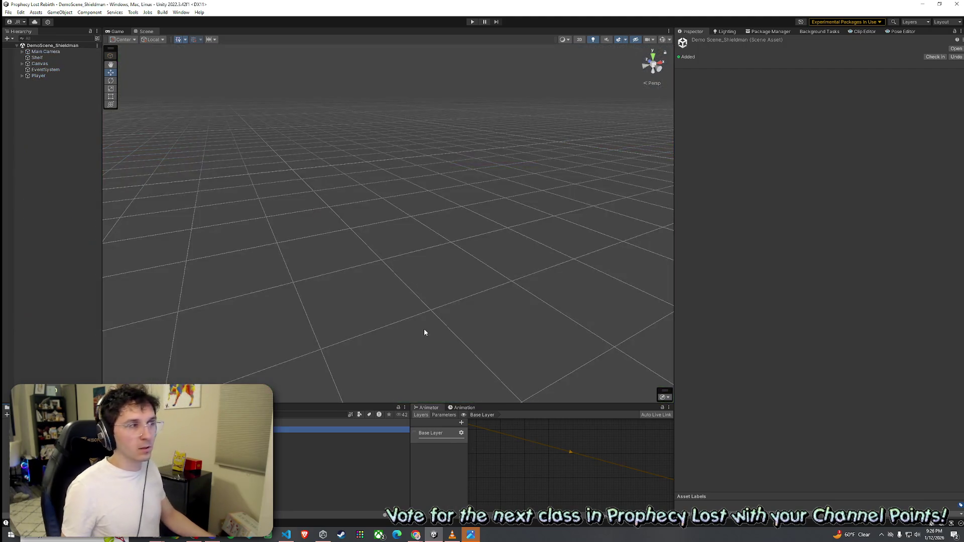
pyautogui.doubleClick(50, 76)
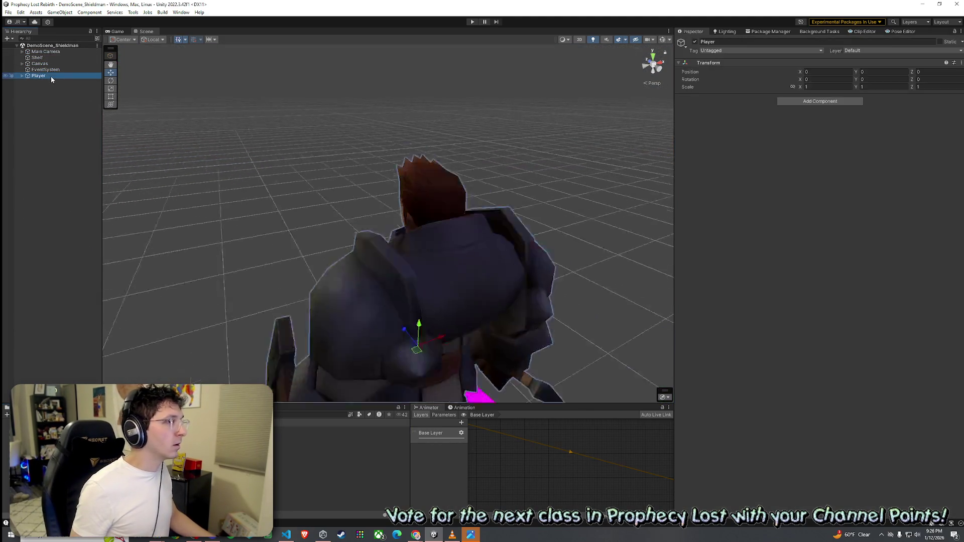
pyautogui.moveTo(222, 131); pyautogui.dragTo(567, 166)
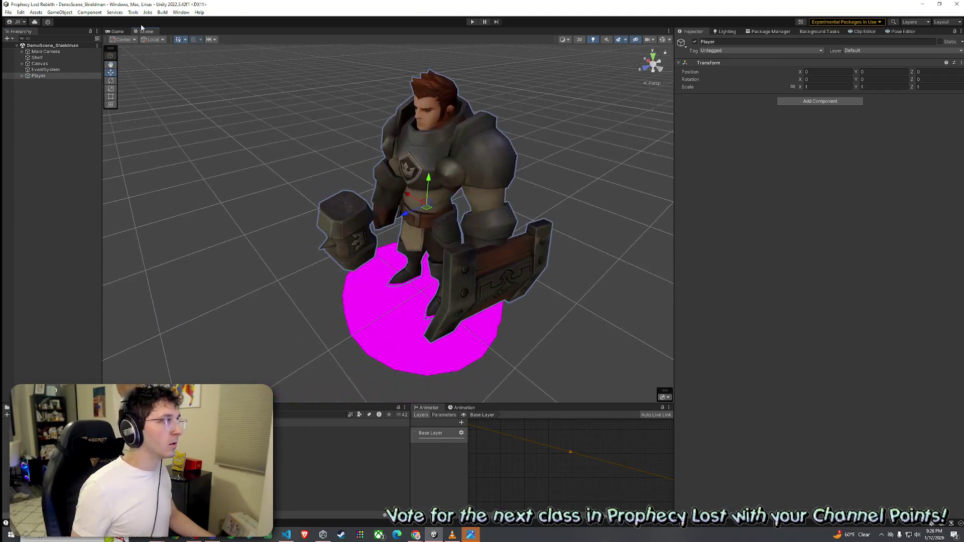
pyautogui.click(133, 12)
pyautogui.click(160, 71)
pyautogui.click(472, 22)
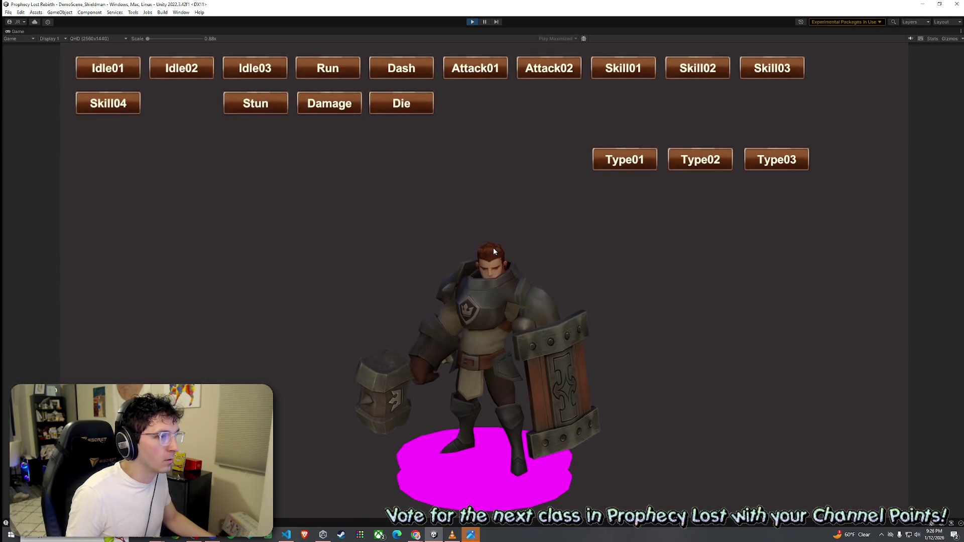
pyautogui.click(198, 68)
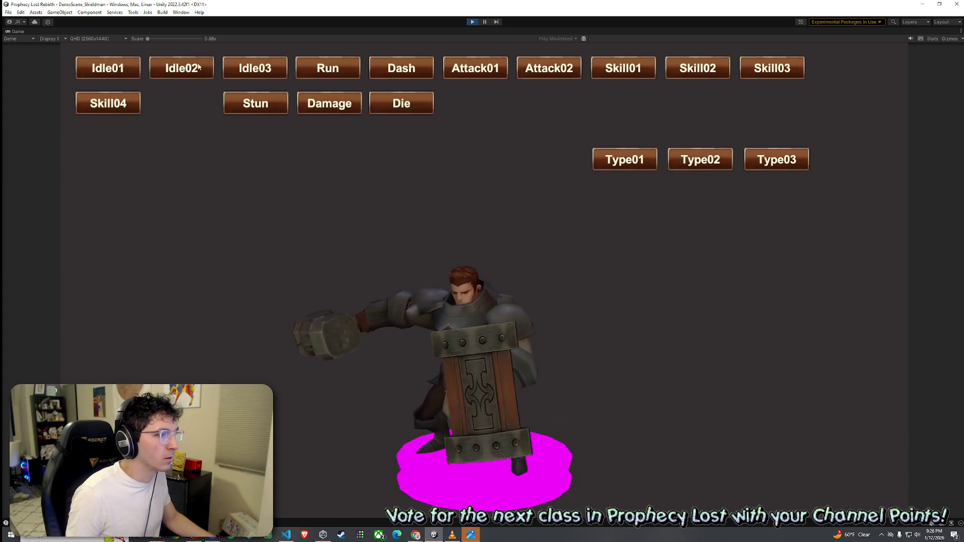
pyautogui.click(334, 112)
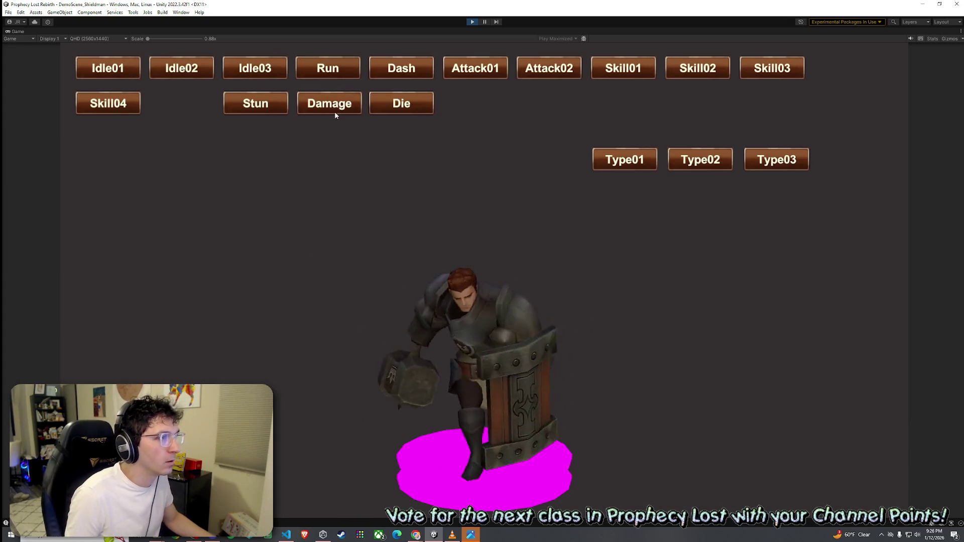
pyautogui.click(259, 111)
pyautogui.click(397, 109)
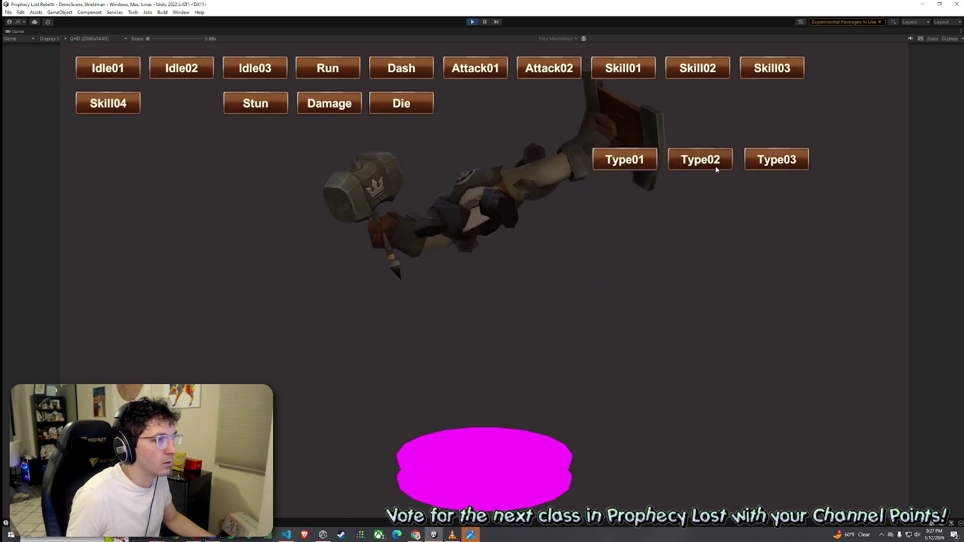
pyautogui.click(472, 22)
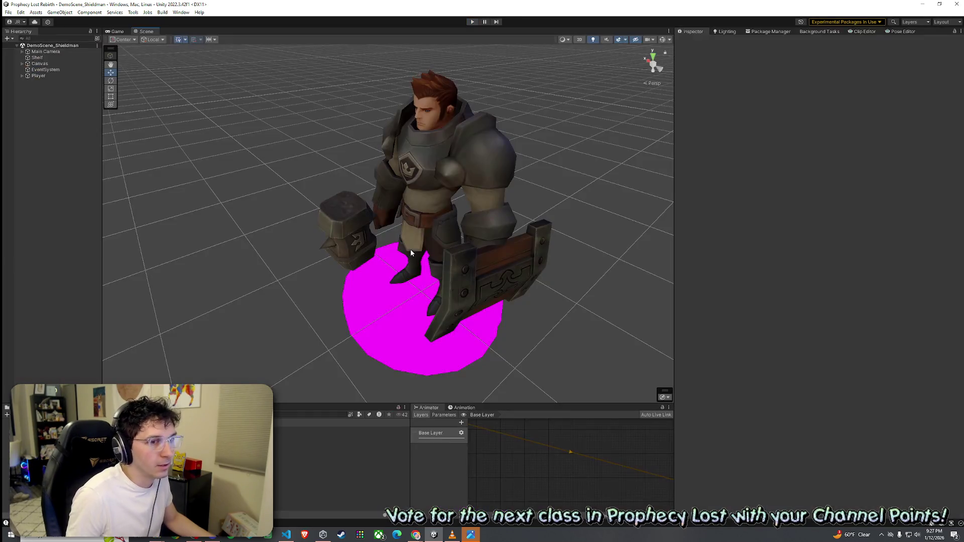
# Inspect the Player, its Shieldman_01 model and the mesh child in the Hierarchy.
pyautogui.click(43, 76)
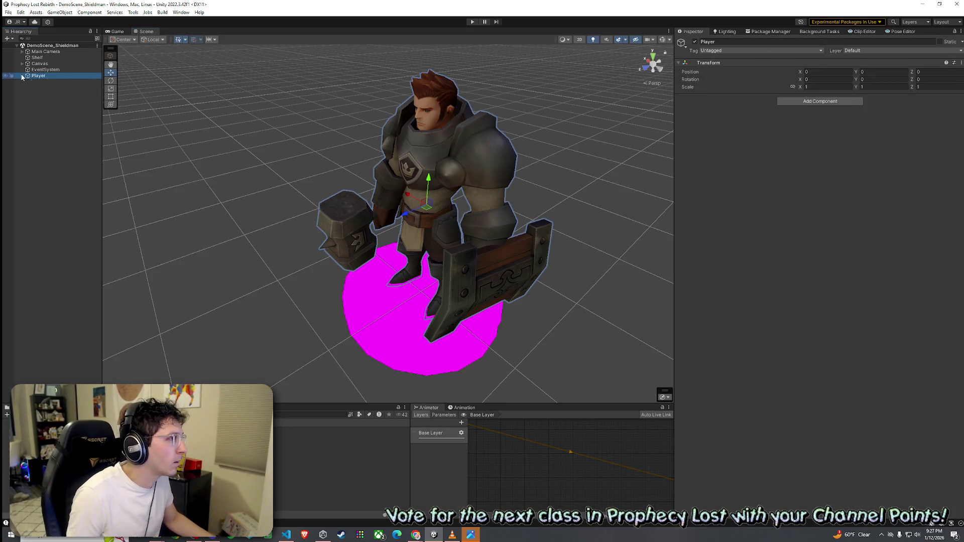
pyautogui.click(52, 88)
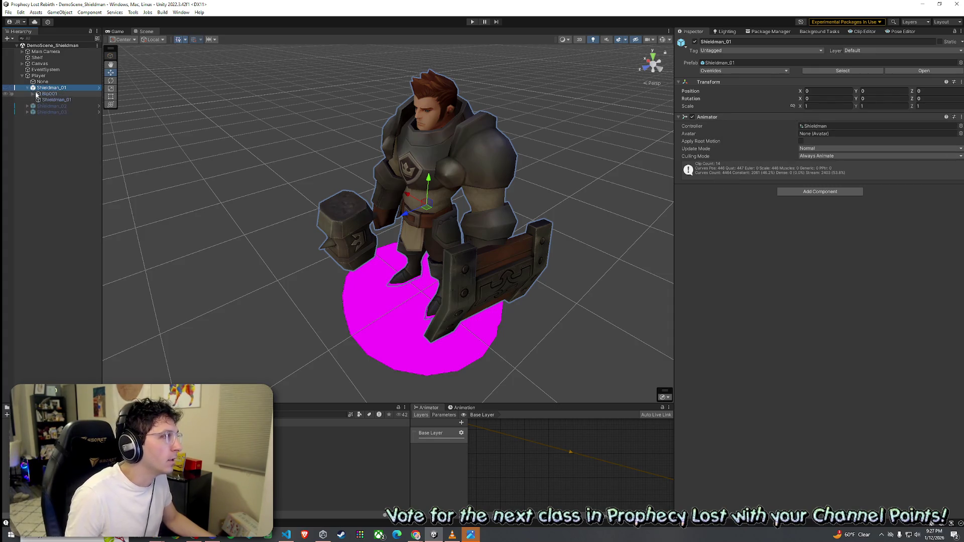
pyautogui.click(58, 100)
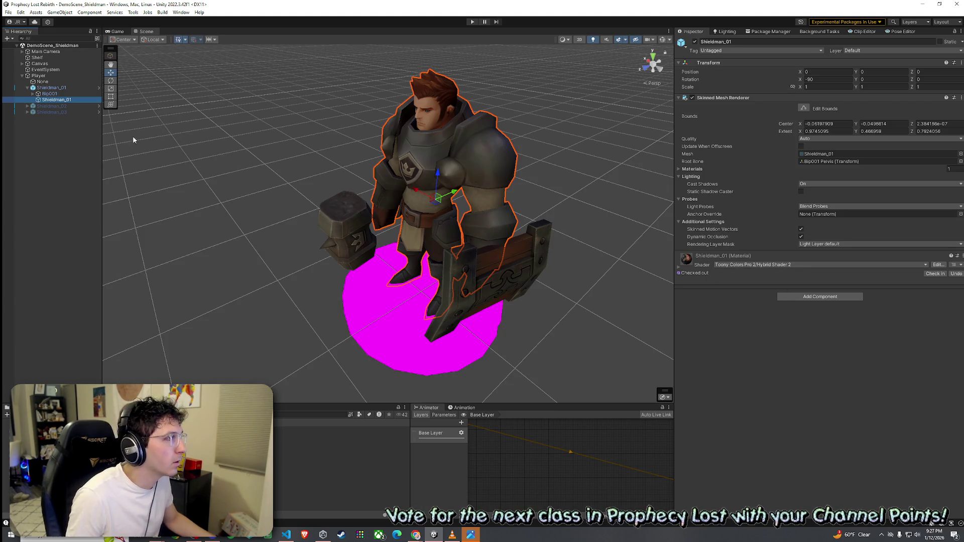
pyautogui.click(62, 89)
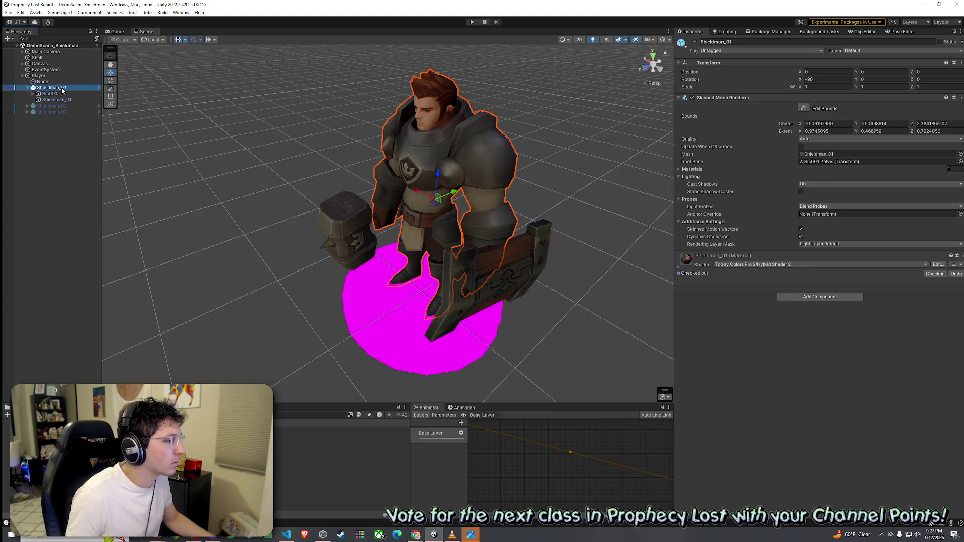
# Locate Shieldman_01's prefab asset via Prefab > Select Asset, then show the Scenes folder.
pyautogui.rightClick(61, 88)
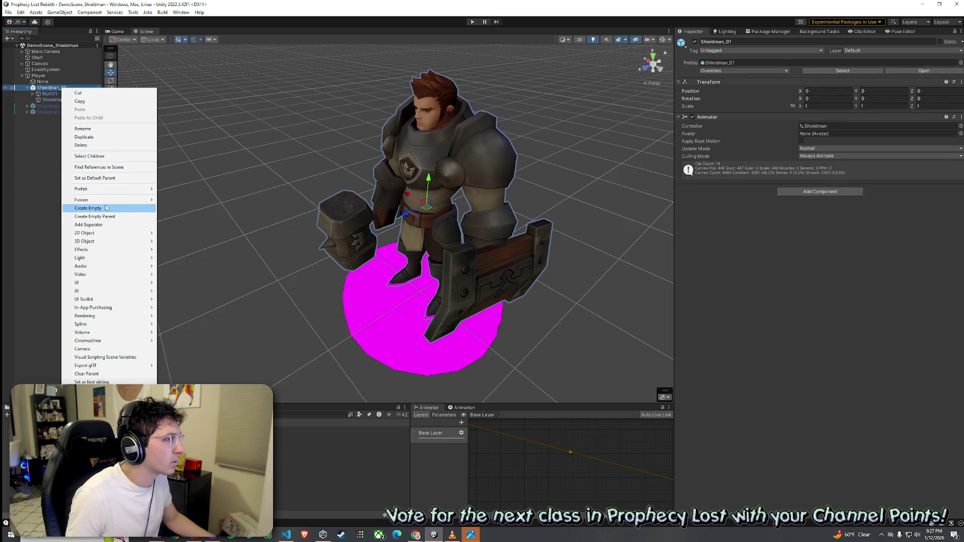
pyautogui.moveTo(116, 189)
pyautogui.click(185, 210)
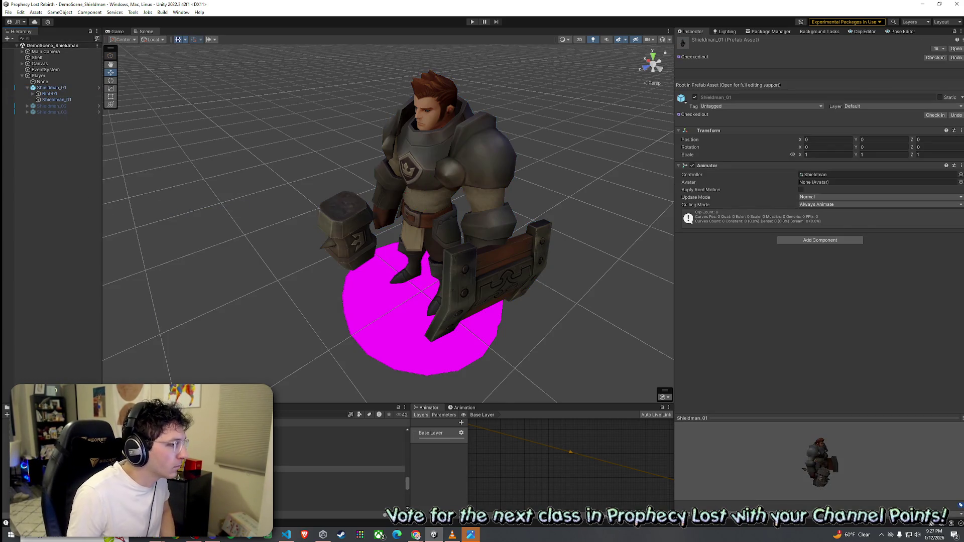
pyautogui.scroll(-2, 339, 467)
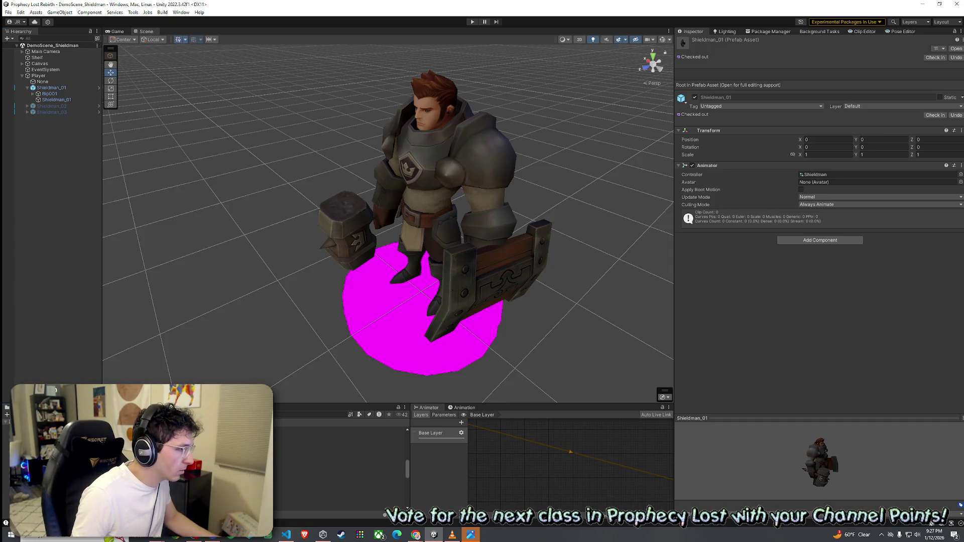
pyautogui.click(226, 458)
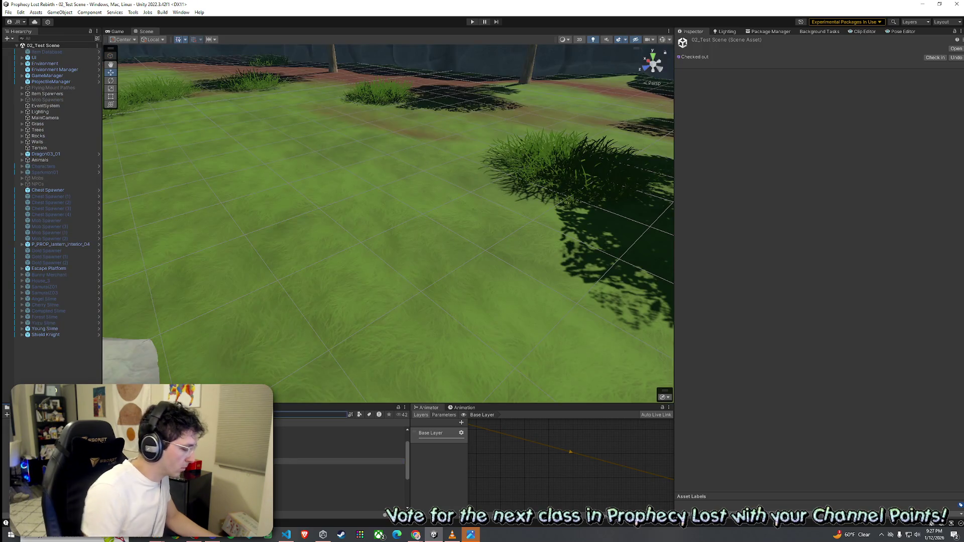
# Search 'shield', drag the Shieldman_01 prefab onto the grass, and save 02_Test Scene.
pyautogui.write('shield')
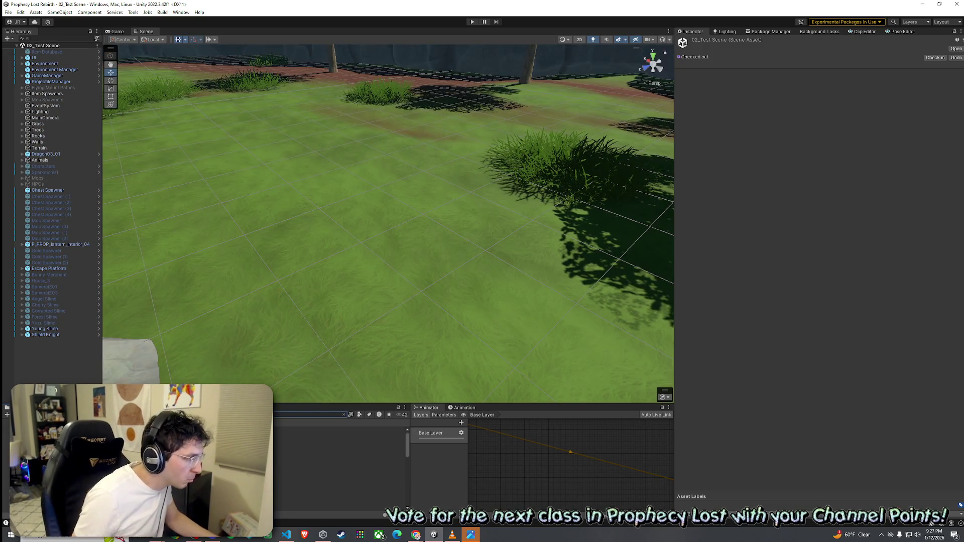
pyautogui.click(329, 466)
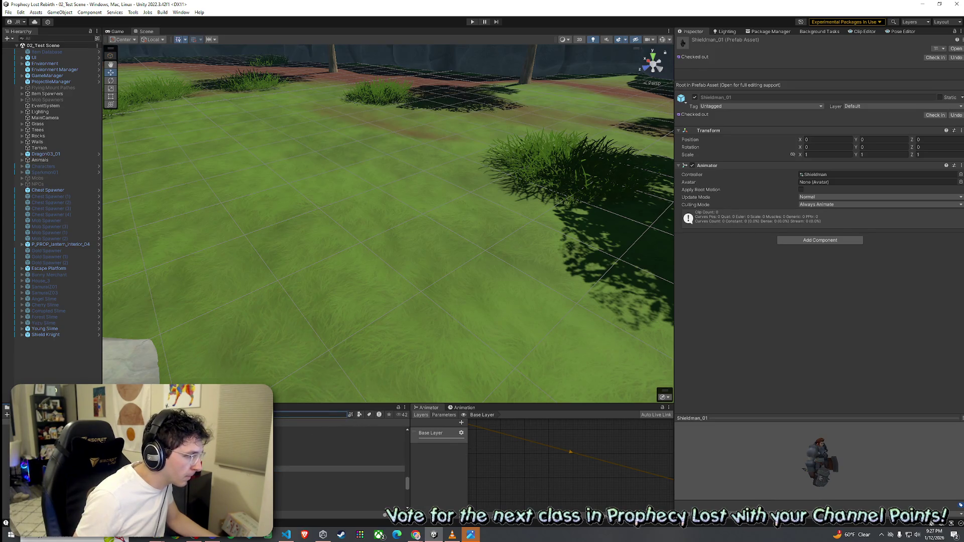
pyautogui.moveTo(329, 466)
pyautogui.mouseDown()
pyautogui.moveTo(352, 272)
pyautogui.moveTo(388, 241)
pyautogui.moveTo(357, 236)
pyautogui.mouseUp()
pyautogui.scroll(3, 357, 236)
pyautogui.click(8, 12)
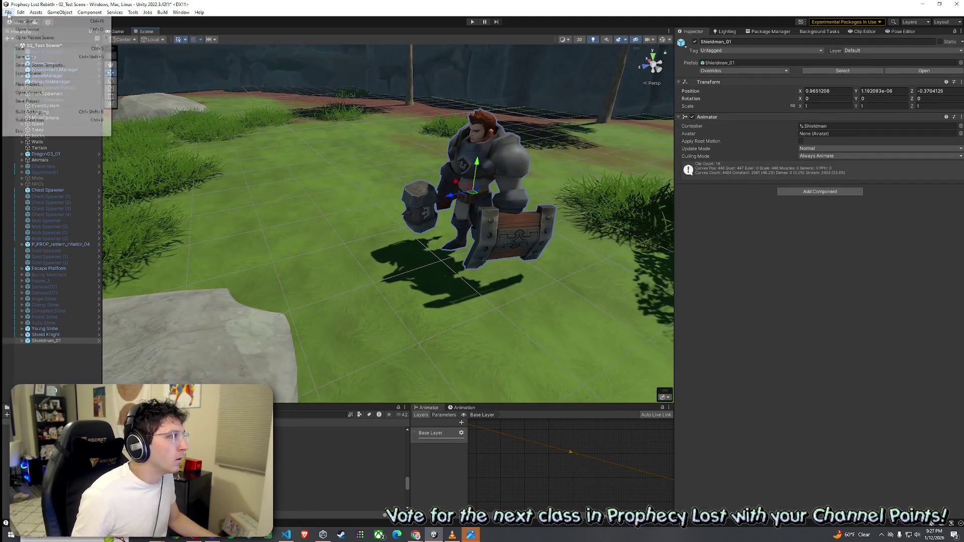
pyautogui.click(28, 48)
# Expand the knight's children, save again, and view the Prophecy Lost title screen in Game view.
pyautogui.click(22, 341)
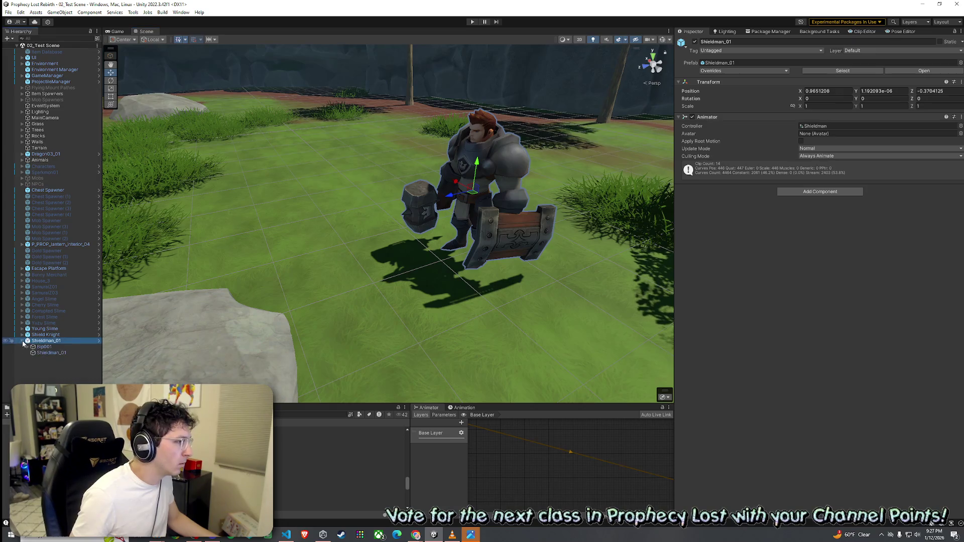
pyautogui.click(22, 335)
pyautogui.click(8, 12)
pyautogui.click(28, 48)
pyautogui.click(117, 31)
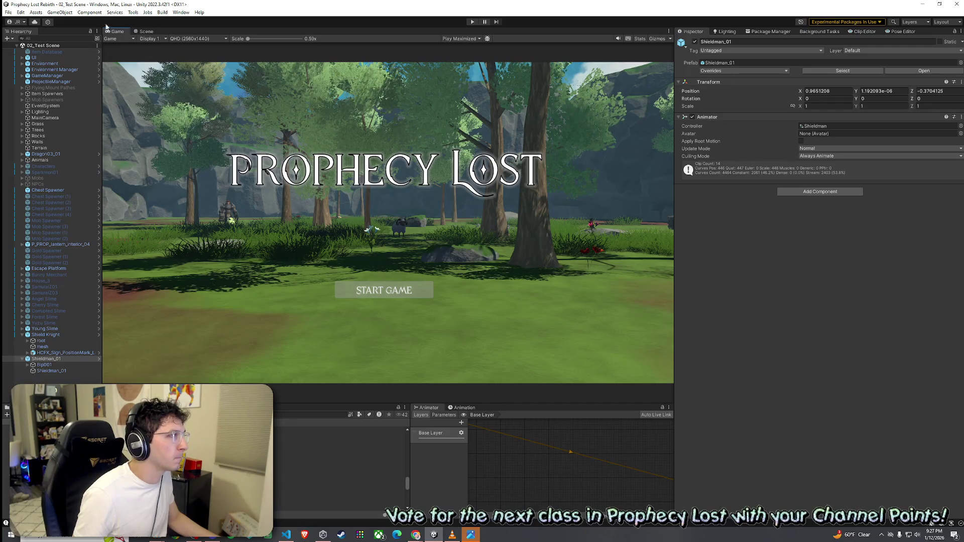
# Enter Play mode to launch the Prophecy Lost game in the test scene.
pyautogui.click(472, 22)
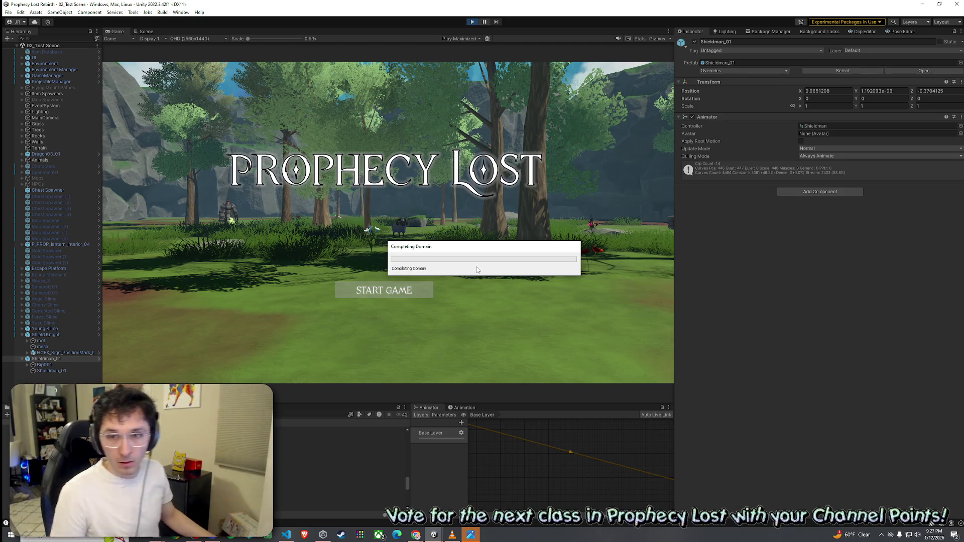
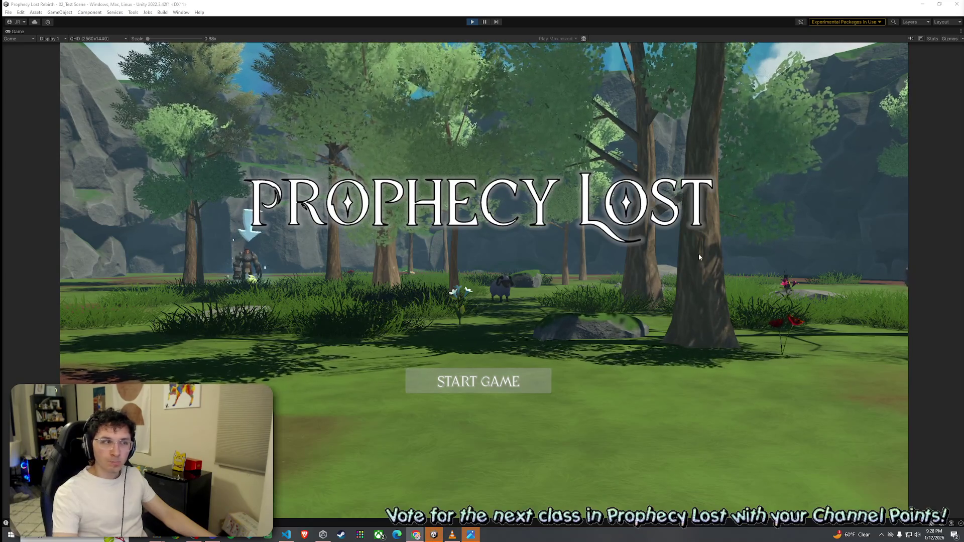
# Start the Foothills game, run the character through the forest to the armored Shieldman, then stop the playtest.
pyautogui.click(516, 377)
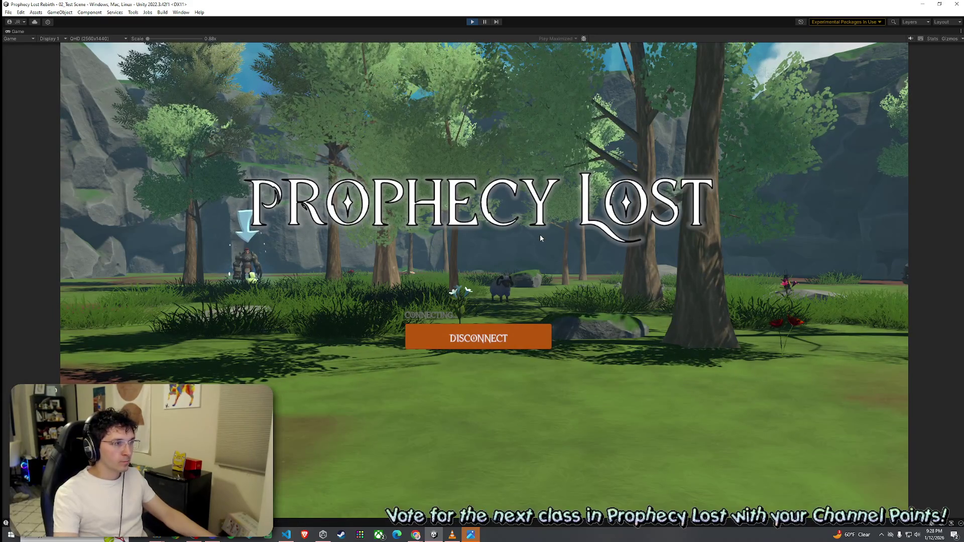
pyautogui.press('w')
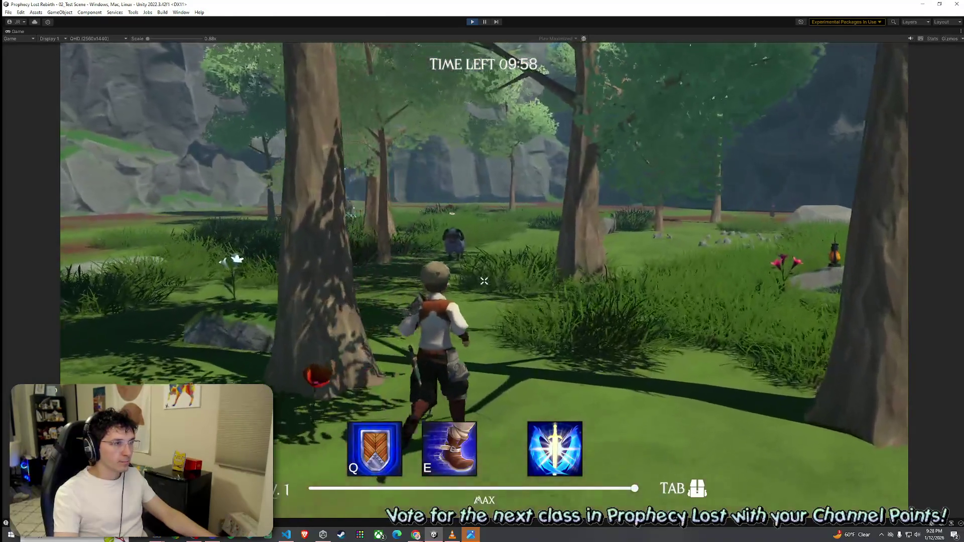
pyautogui.press('w')
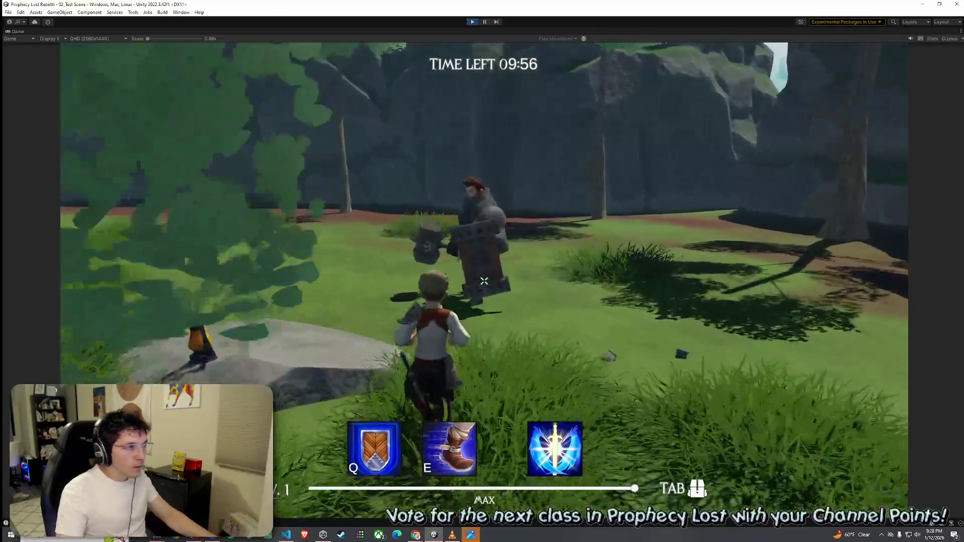
pyautogui.press('w')
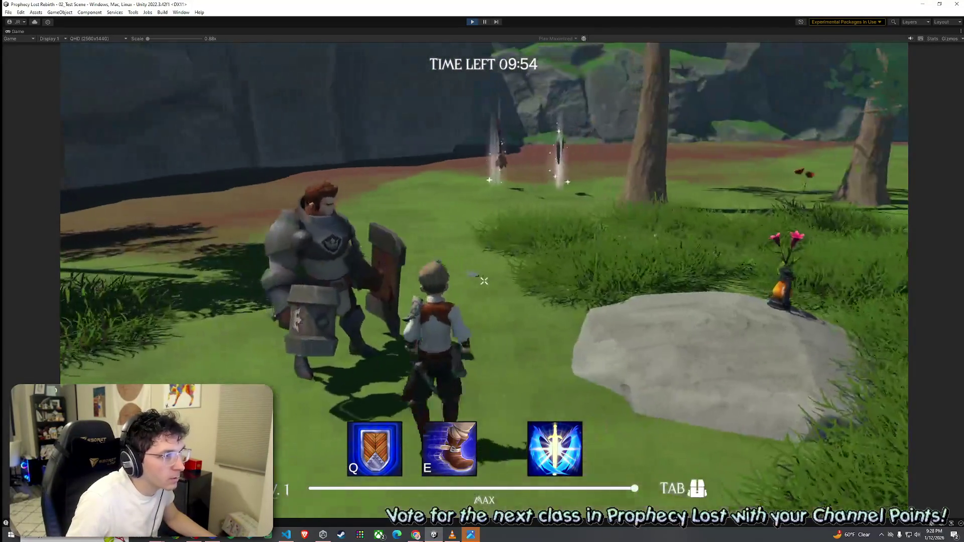
pyautogui.press('w')
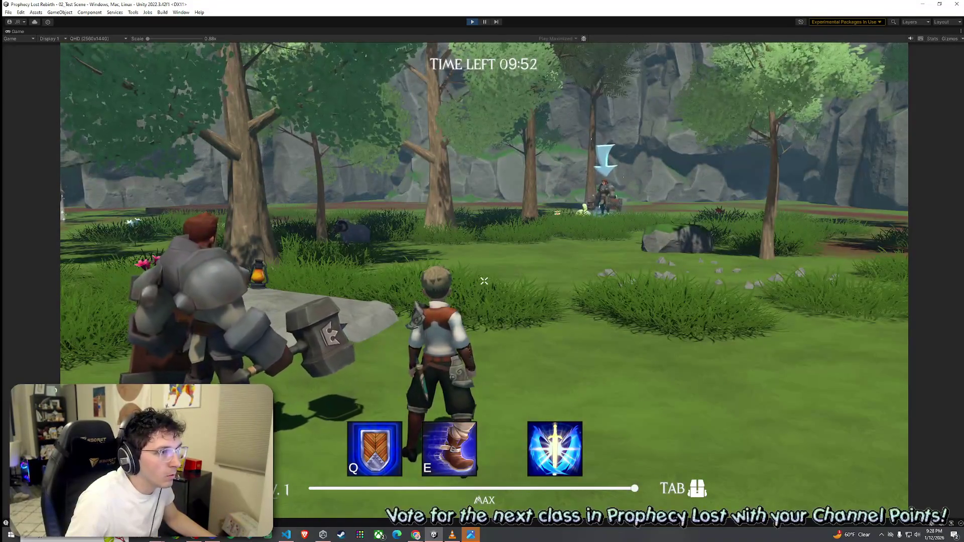
pyautogui.press('Escape')
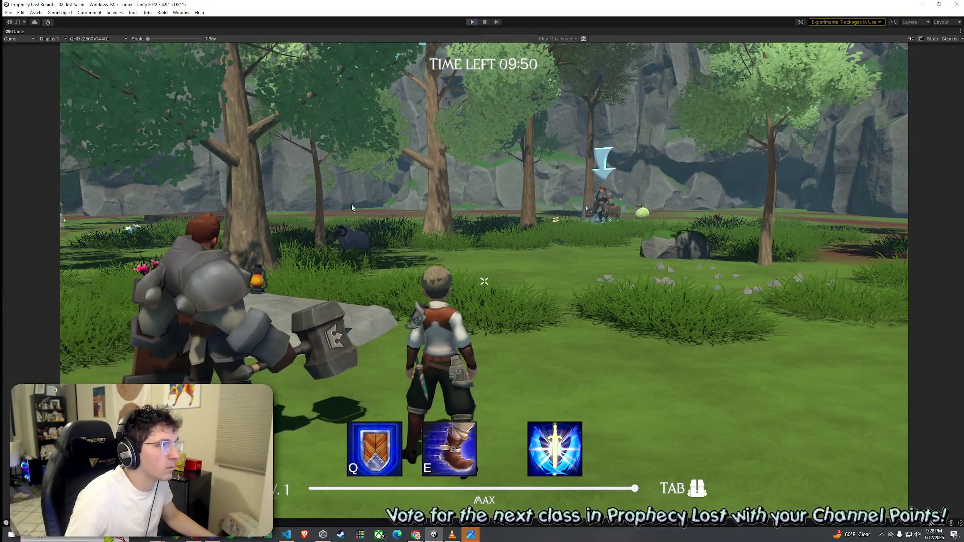
pyautogui.hotkey('ctrl', 'p')
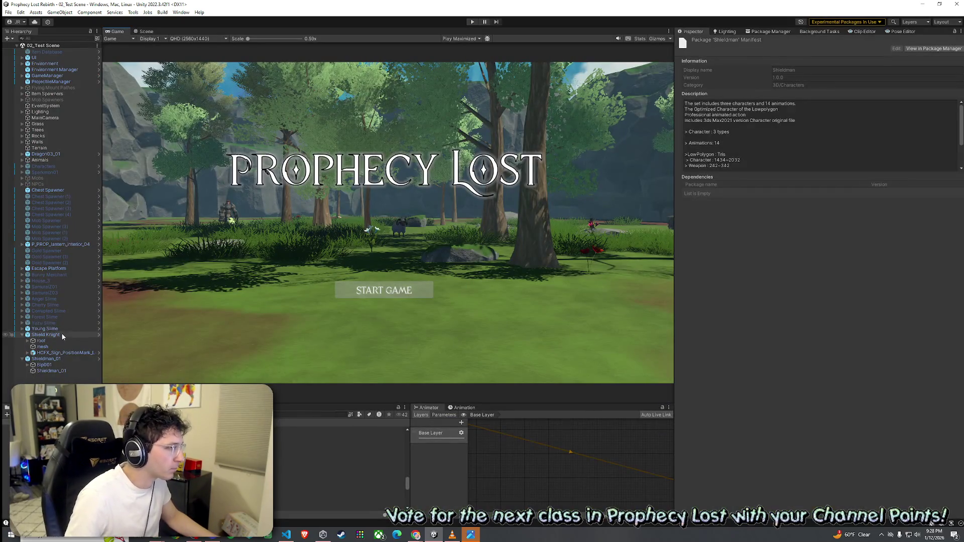
# Try dragging the position-mark effect out of the Shield Knight prefab, then back out to the scene.
pyautogui.click(147, 31)
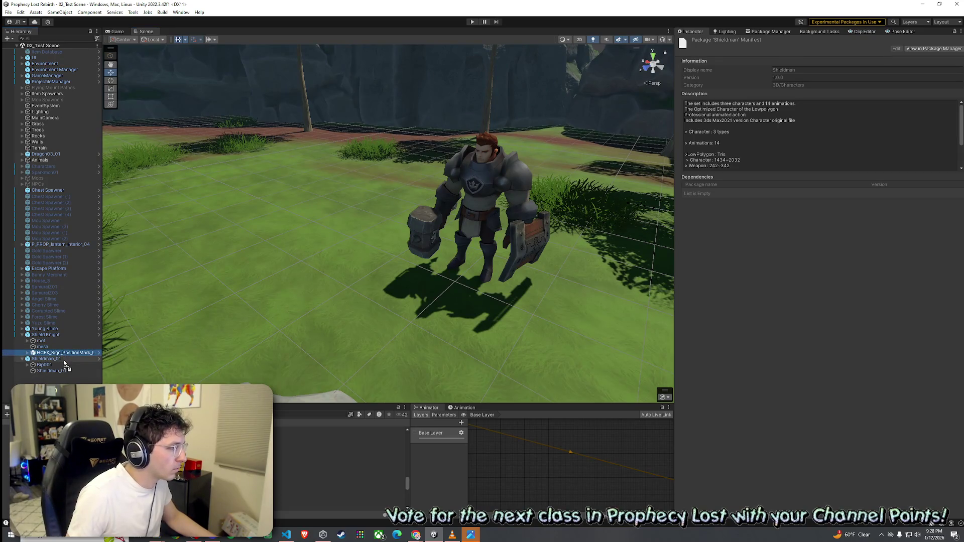
pyautogui.moveTo(62, 354); pyautogui.dragTo(105, 368)
pyautogui.click(505, 284)
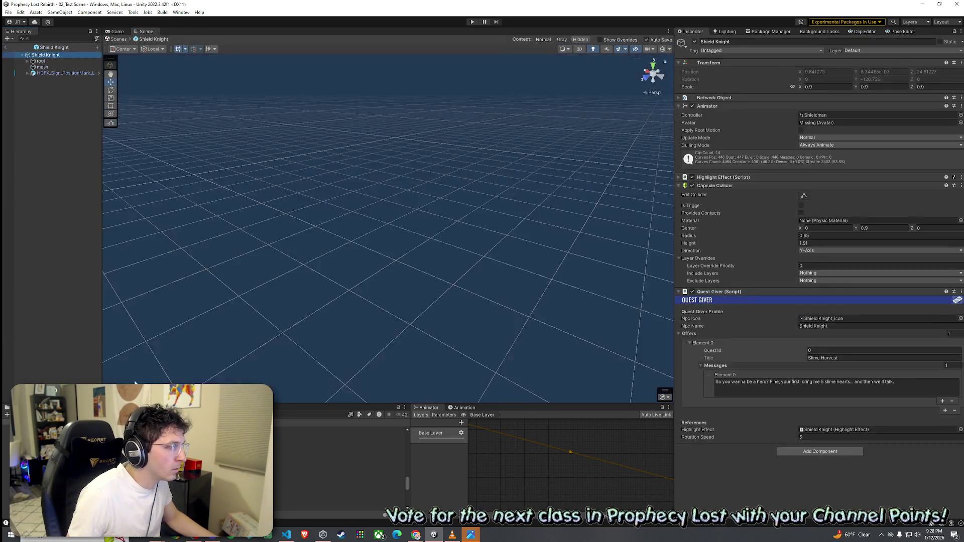
pyautogui.click(6, 47)
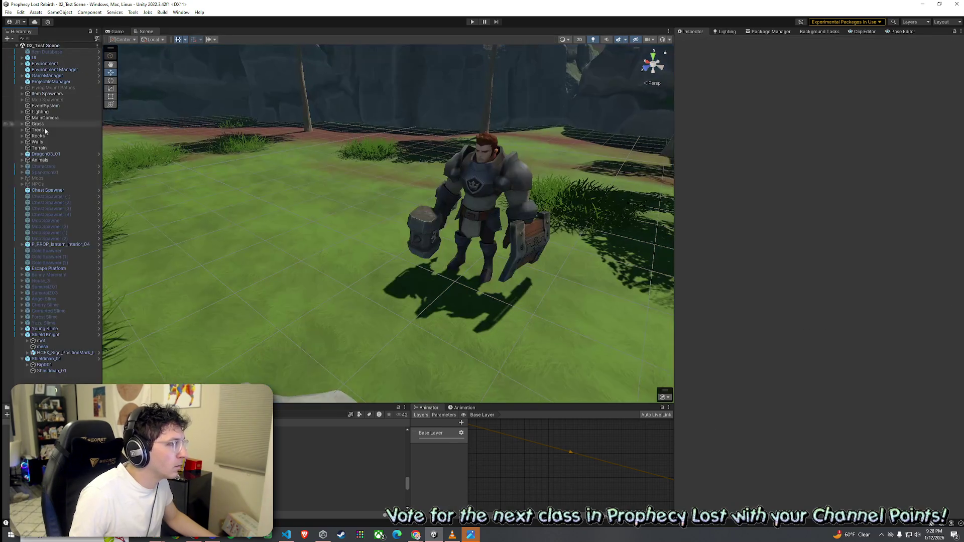
pyautogui.click(62, 385)
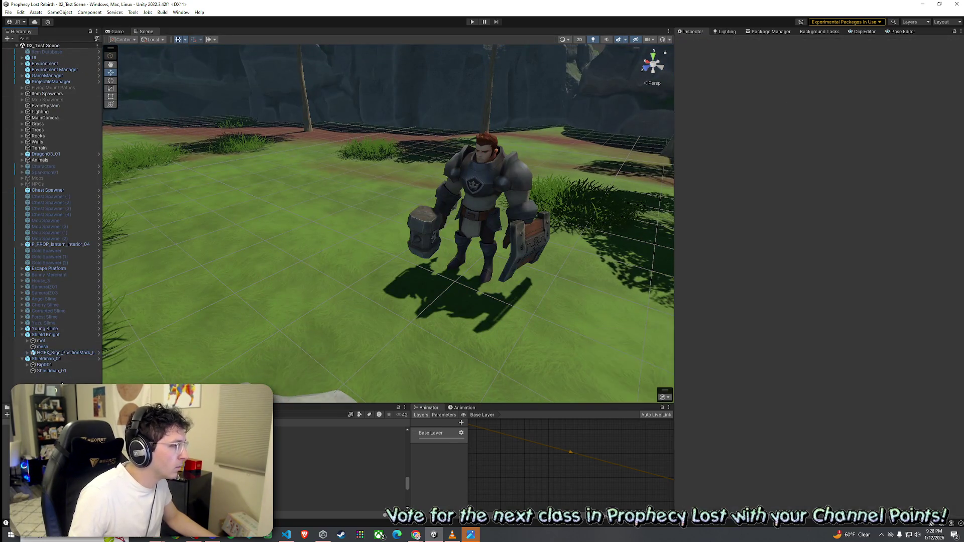
# Unpack Shield Knight and move HCFX_Sign_PositionMark_Loop under Shieldman_01.
pyautogui.rightClick(45, 334)
pyautogui.moveTo(84, 294)
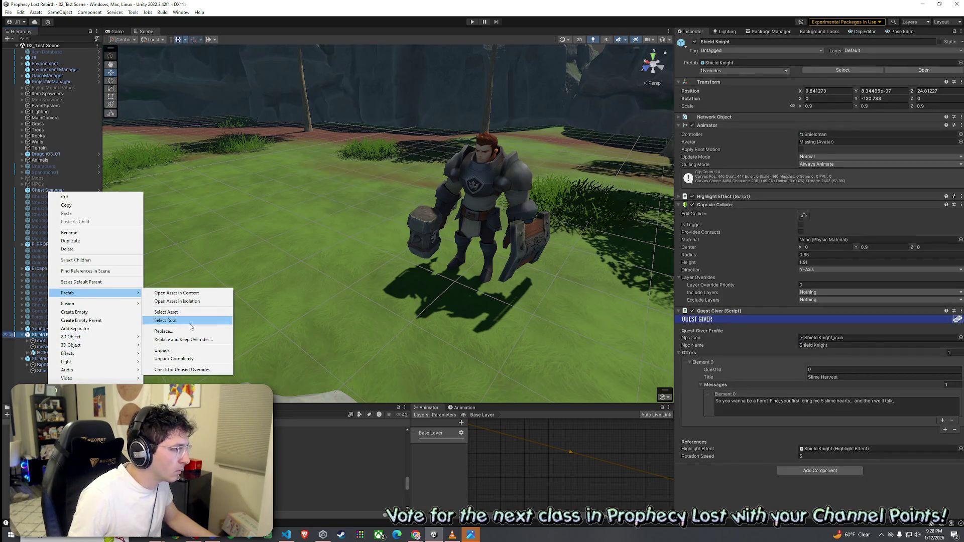
pyautogui.click(186, 354)
pyautogui.moveTo(60, 352)
pyautogui.mouseDown()
pyautogui.moveTo(69, 370)
pyautogui.moveTo(60, 360)
pyautogui.mouseUp()
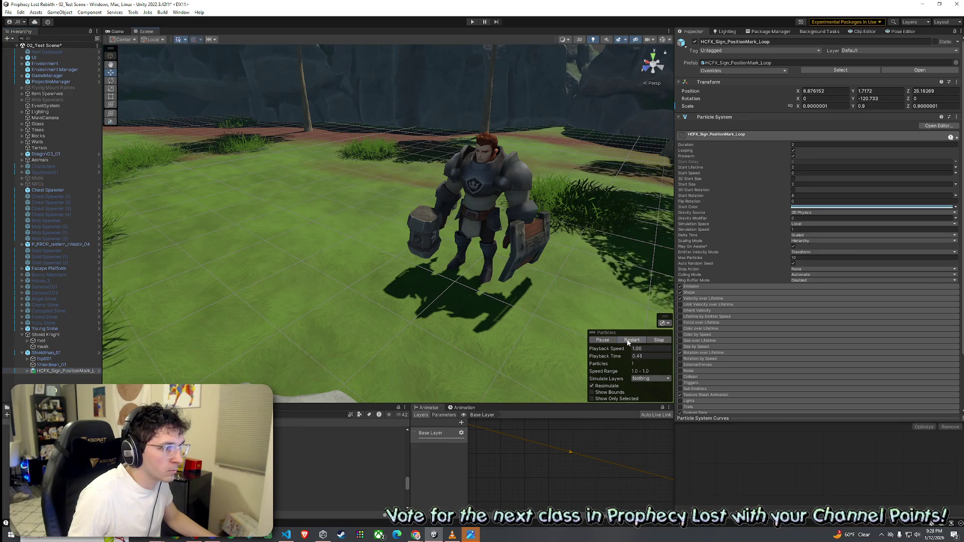
pyautogui.rightClick(789, 86)
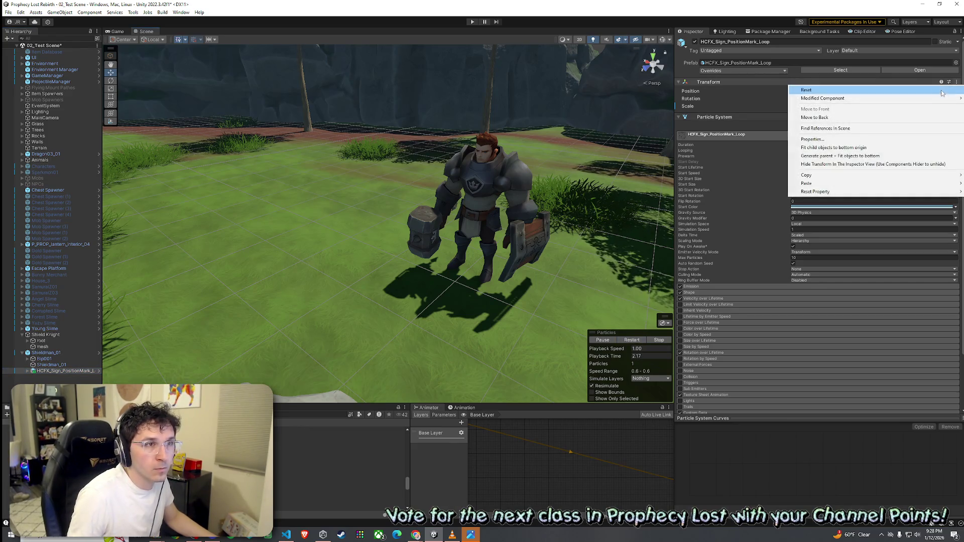
# Reset the effect's transform and raise it to about Y 2.09 above the Shieldman.
pyautogui.click(829, 89)
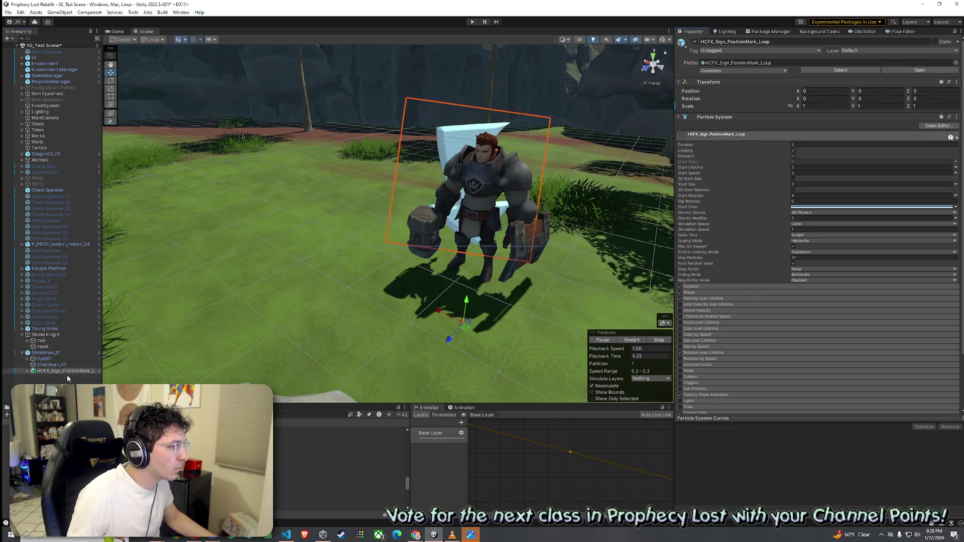
pyautogui.click(466, 347)
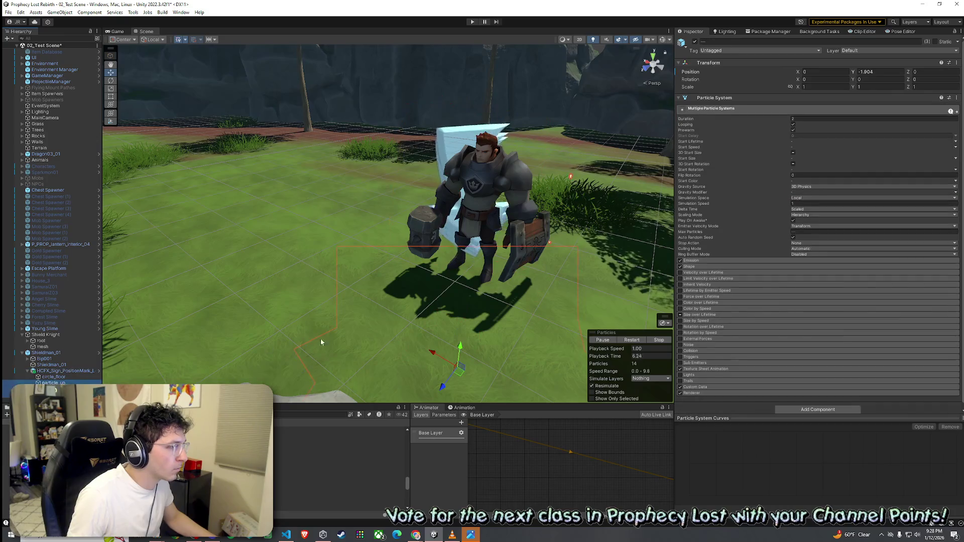
pyautogui.click(466, 301)
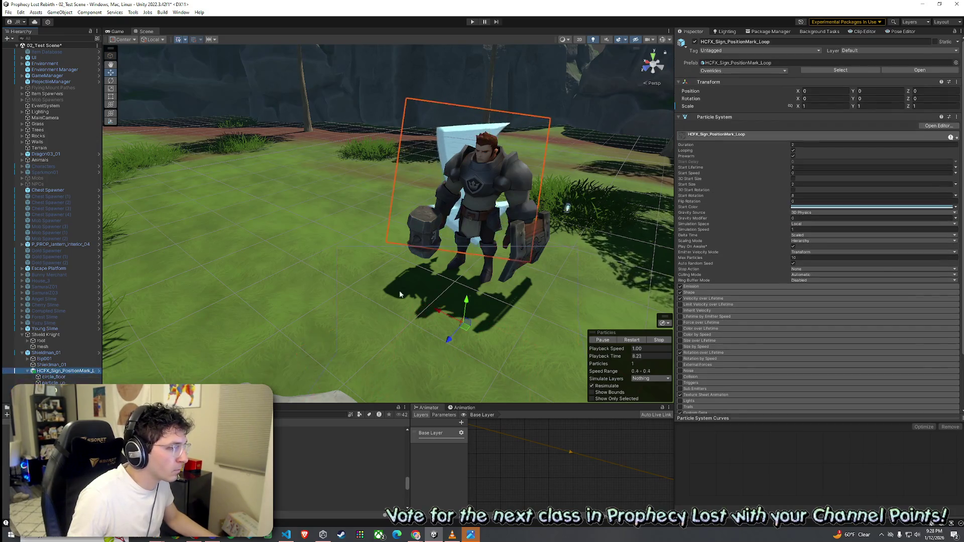
pyautogui.moveTo(466, 301)
pyautogui.mouseDown()
pyautogui.moveTo(508, 196)
pyautogui.moveTo(523, 185)
pyautogui.mouseUp()
pyautogui.moveTo(364, 318); pyautogui.dragTo(326, 308)
pyautogui.moveTo(402, 287); pyautogui.dragTo(422, 289)
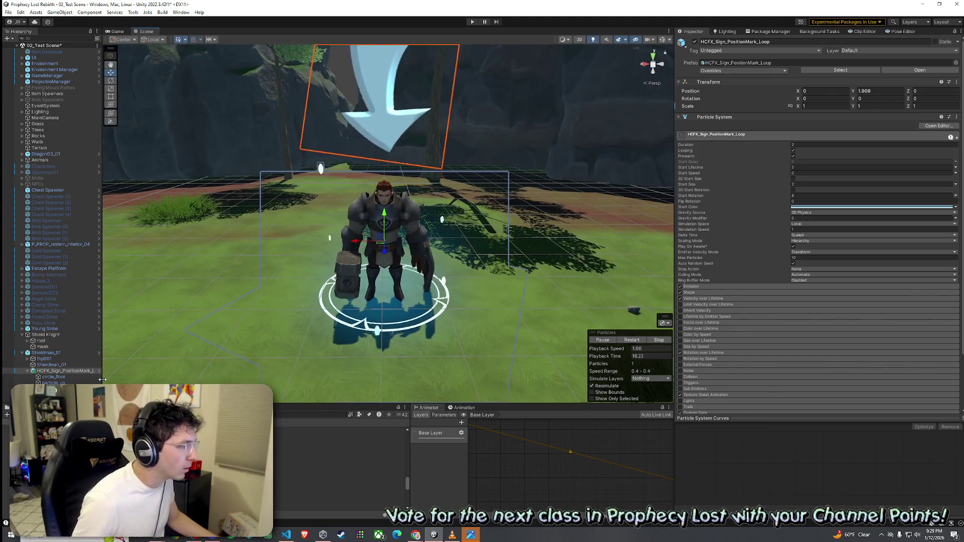
# Lower the child particles to about -2.09 so the ring sits at the Shieldman's feet.
pyautogui.keyDown('shift'); pyautogui.click(68, 383); pyautogui.keyUp('shift')
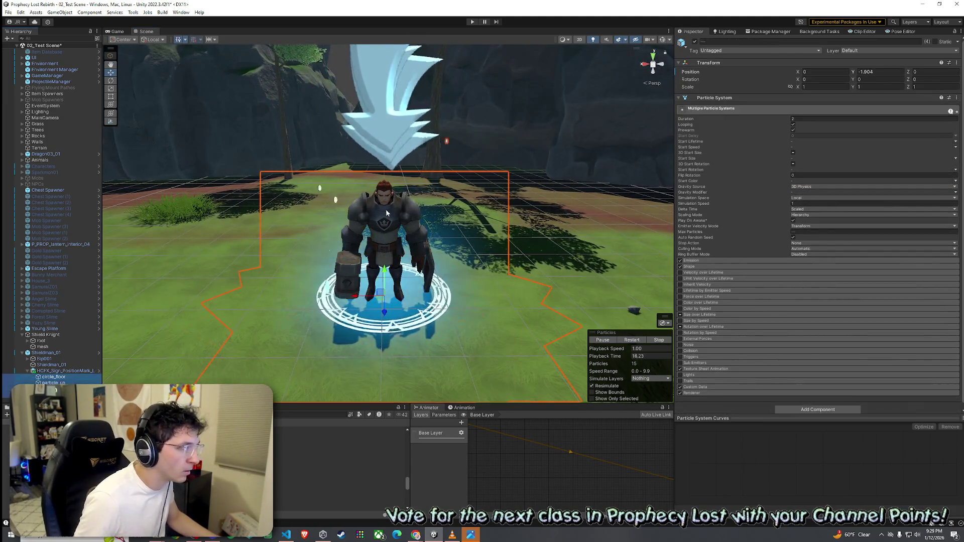
pyautogui.moveTo(384, 272); pyautogui.dragTo(385, 281)
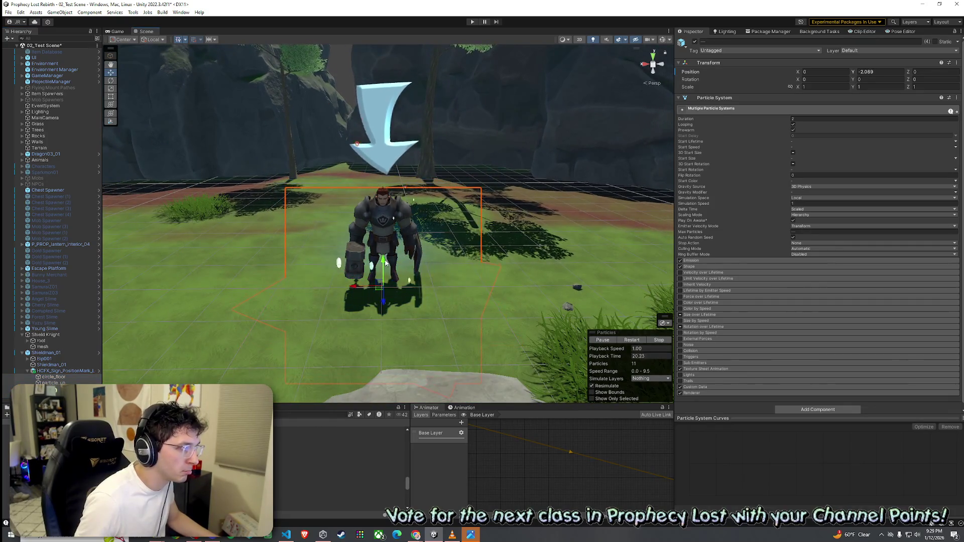
pyautogui.click(63, 371)
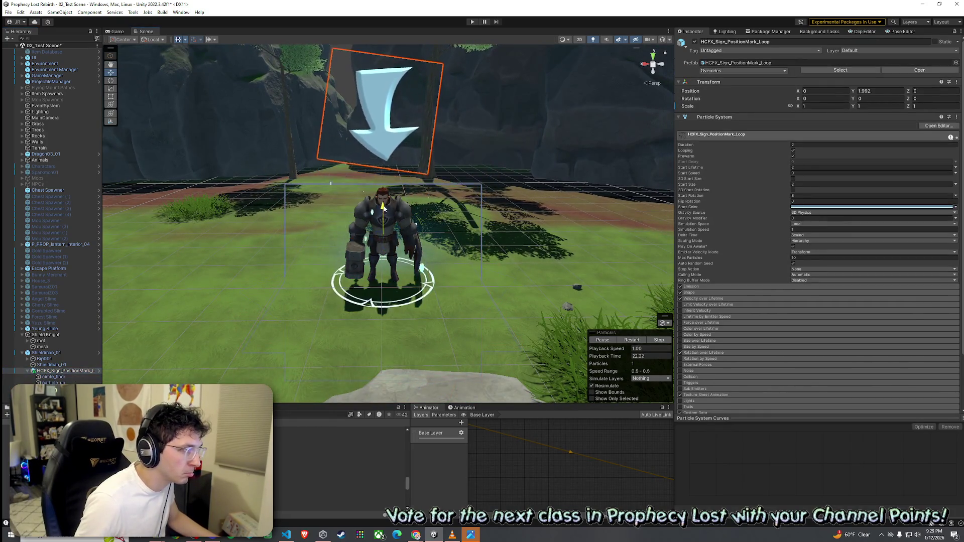
pyautogui.moveTo(385, 203); pyautogui.dragTo(346, 247)
pyautogui.rightClick(30, 46)
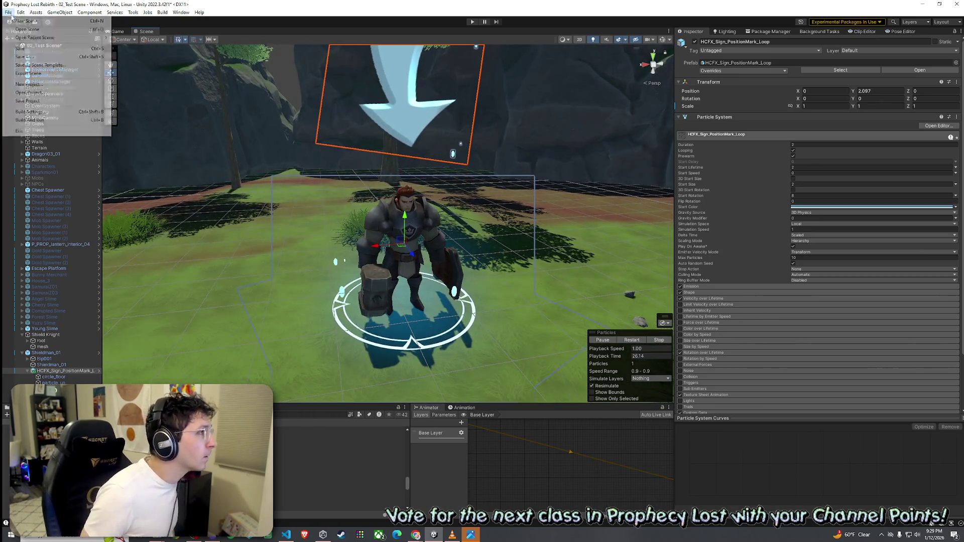
# Save the scene and copy the Highlight Effect component from Shield Knight.
pyautogui.click(23, 49)
pyautogui.click(48, 352)
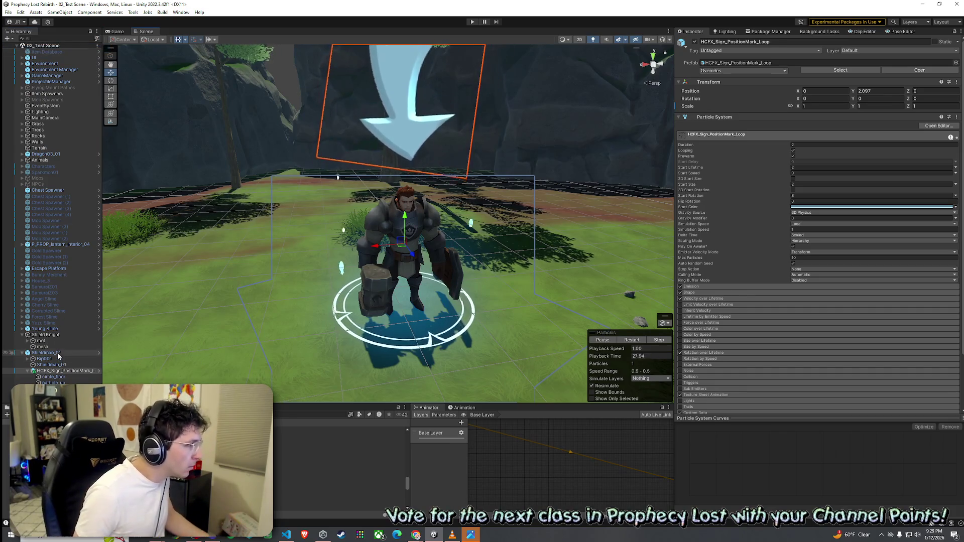
pyautogui.click(55, 372)
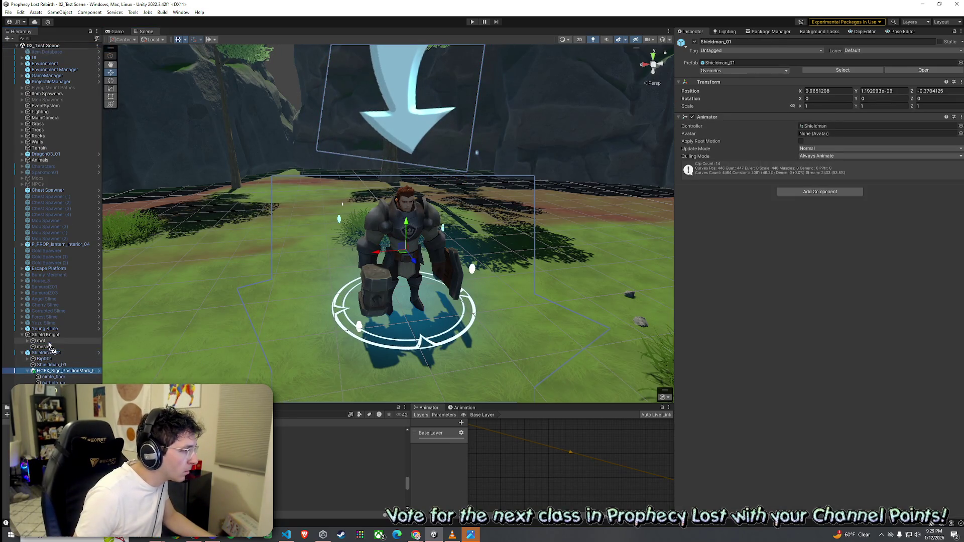
pyautogui.hotkey('ctrl', 'z')
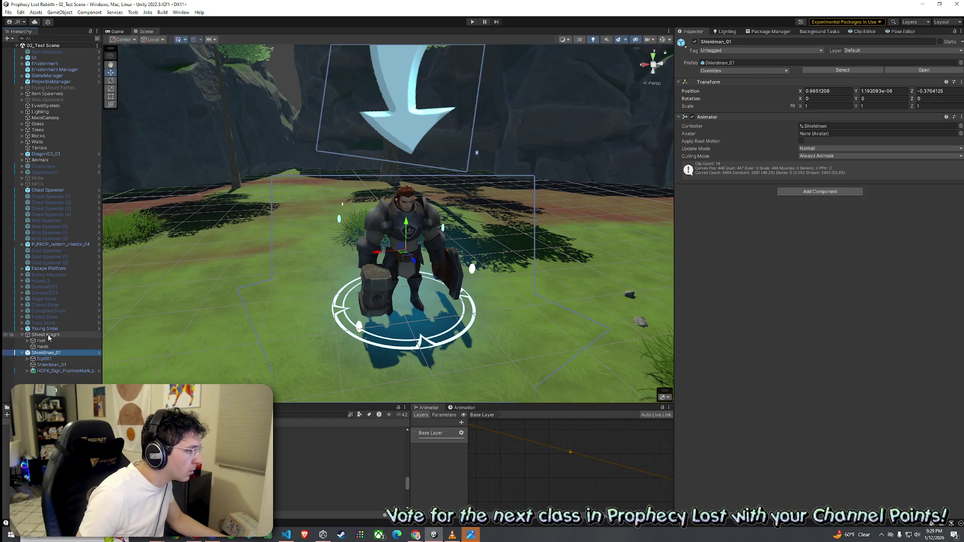
pyautogui.click(50, 336)
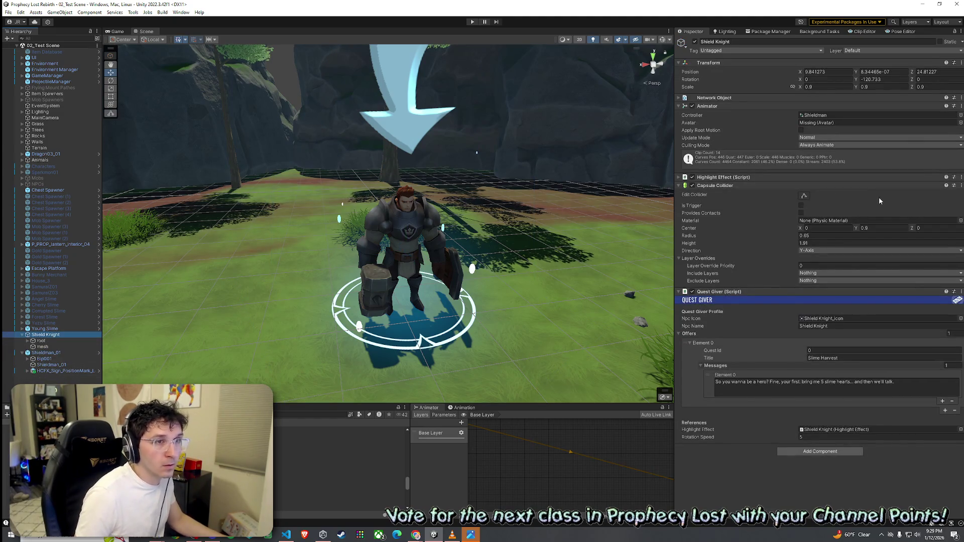
pyautogui.rightClick(883, 179)
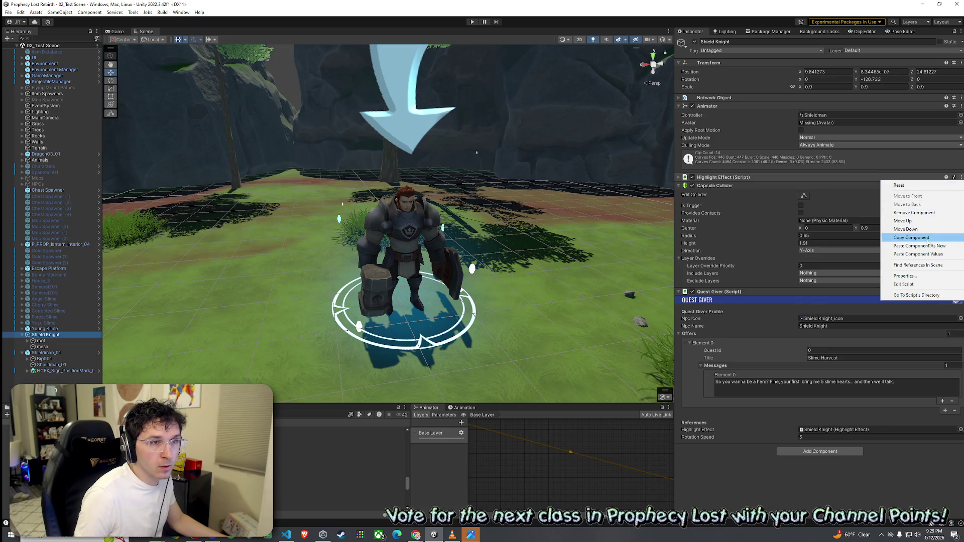
pyautogui.click(367, 346)
# Paste the Highlight Effect onto Shieldman_01 as a new component.
pyautogui.click(47, 353)
pyautogui.click(961, 117)
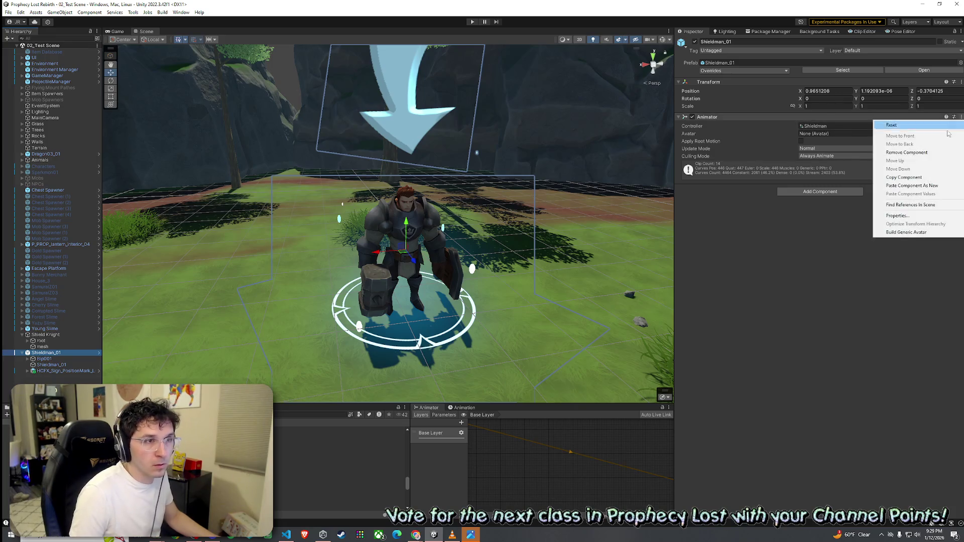
pyautogui.click(924, 186)
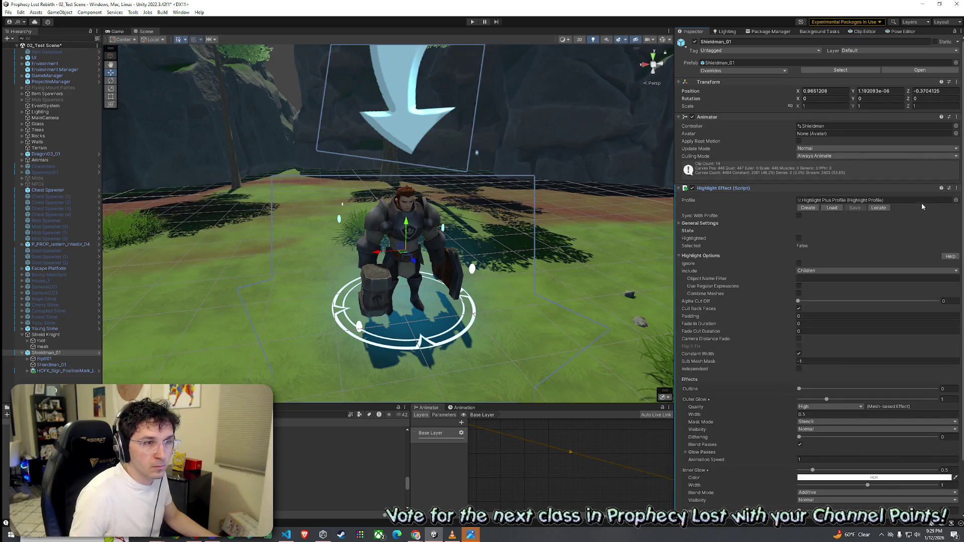
pyautogui.click(679, 188)
pyautogui.click(686, 191)
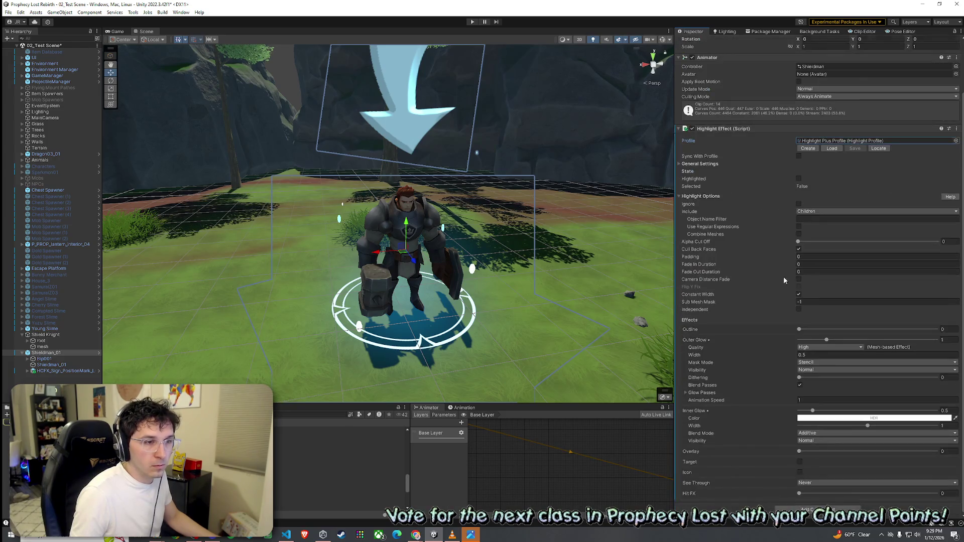
pyautogui.click(681, 189)
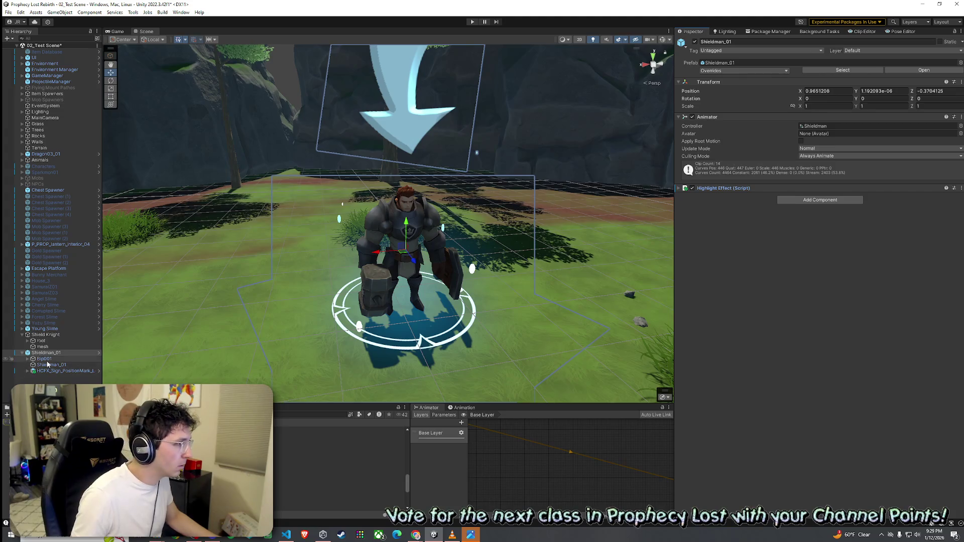
# Copy Shield Knight's Quest Giver onto Shieldman_01, add a Network Object, and place it above Animator.
pyautogui.click(45, 335)
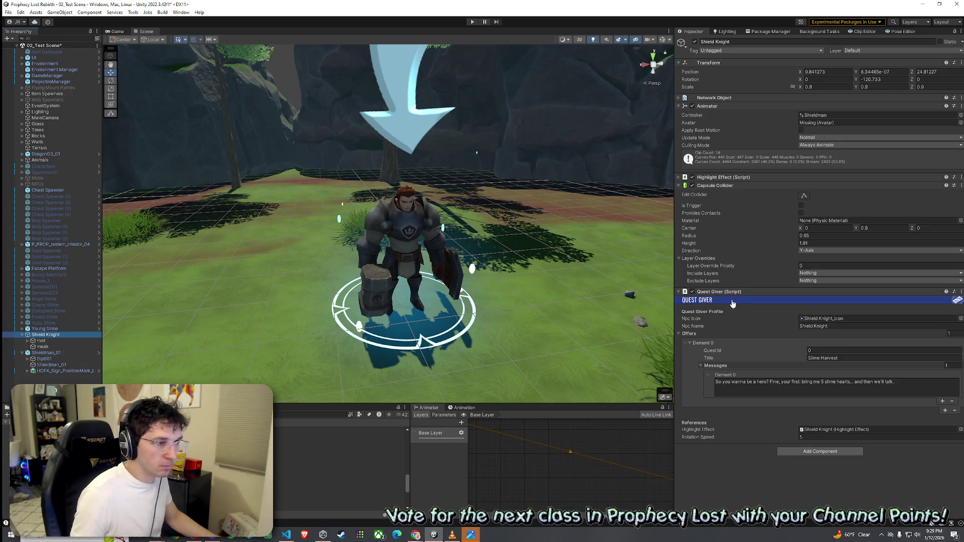
pyautogui.rightClick(910, 294)
pyautogui.click(925, 356)
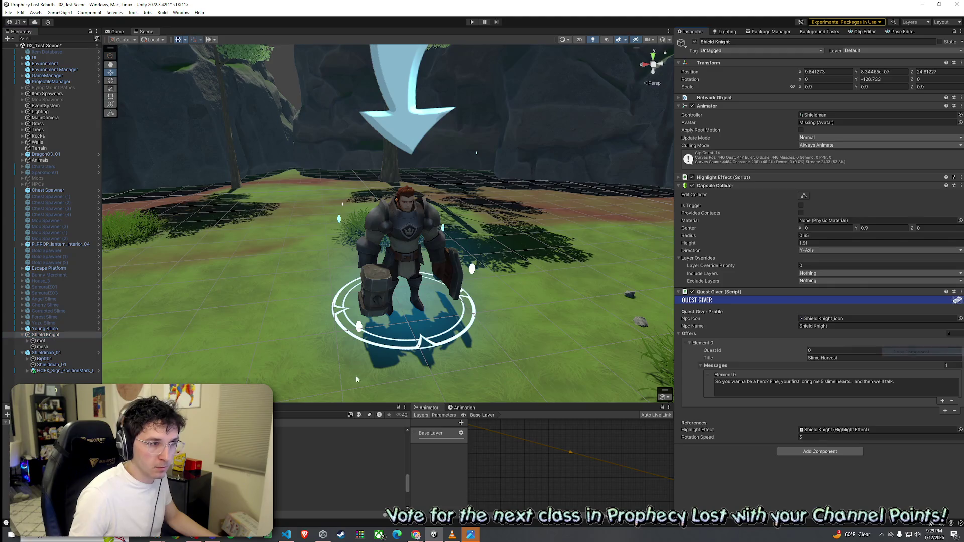
pyautogui.click(46, 353)
pyautogui.rightClick(937, 189)
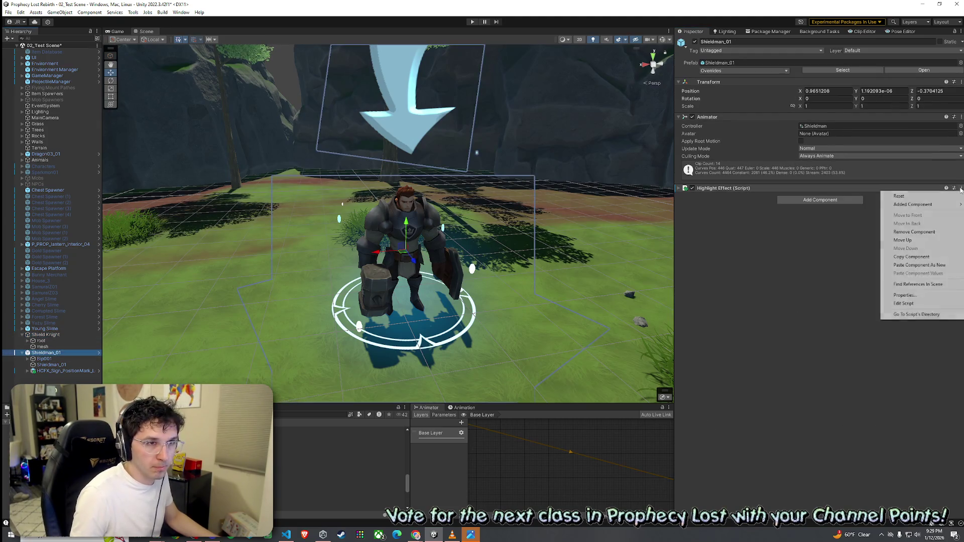
pyautogui.click(914, 258)
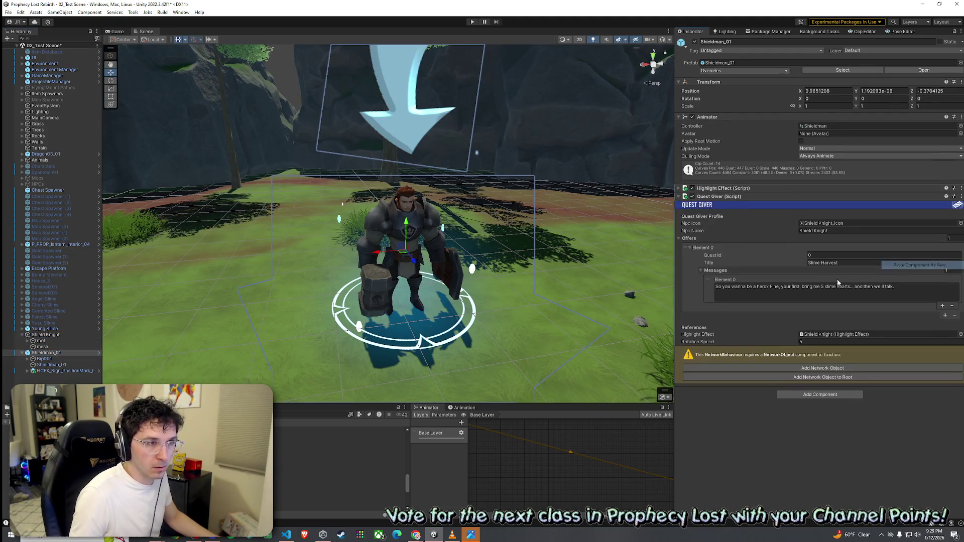
pyautogui.click(825, 369)
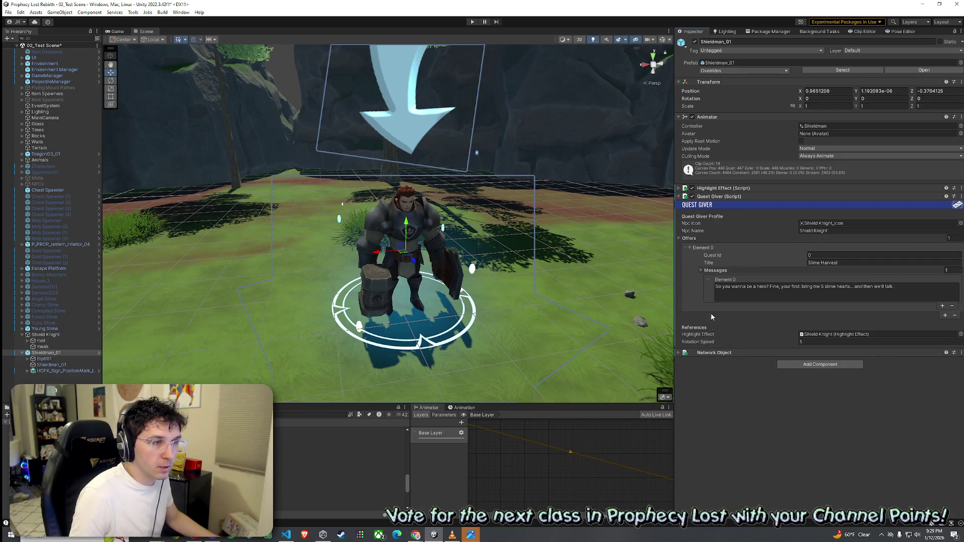
pyautogui.moveTo(721, 124); pyautogui.dragTo(720, 116)
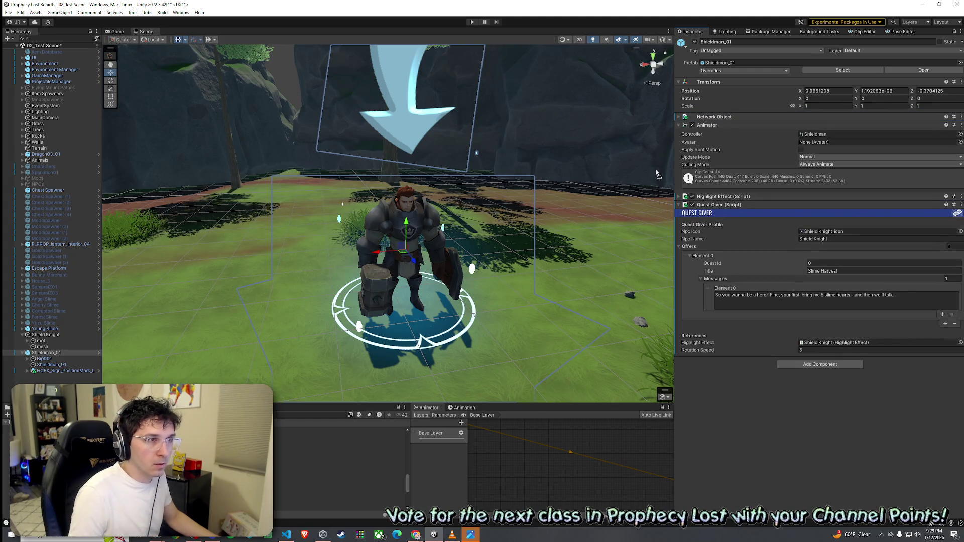
# Point the Quest Giver's highlight reference at Shieldman_01's own Highlight Effect and save the scene.
pyautogui.click(827, 232)
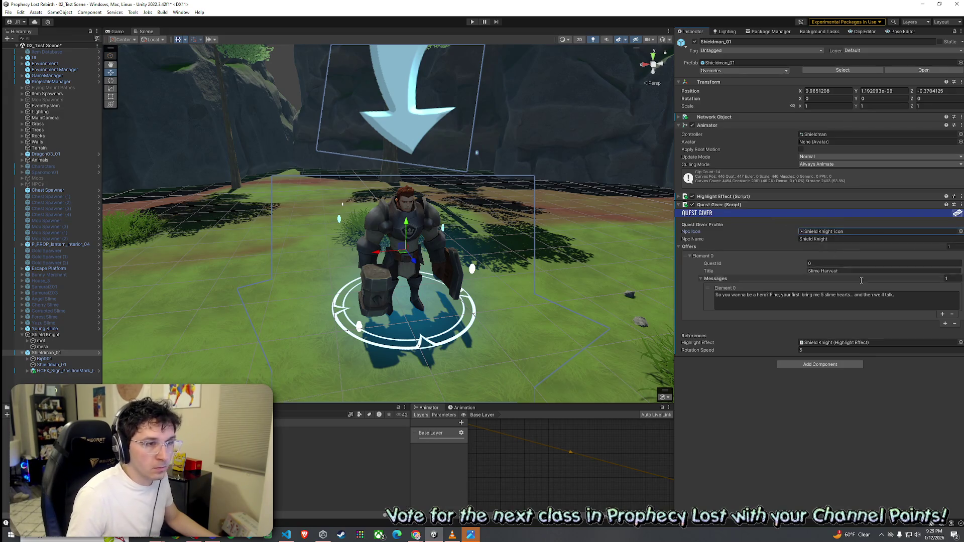
pyautogui.moveTo(723, 201)
pyautogui.mouseDown()
pyautogui.moveTo(803, 280)
pyautogui.moveTo(841, 347)
pyautogui.mouseUp()
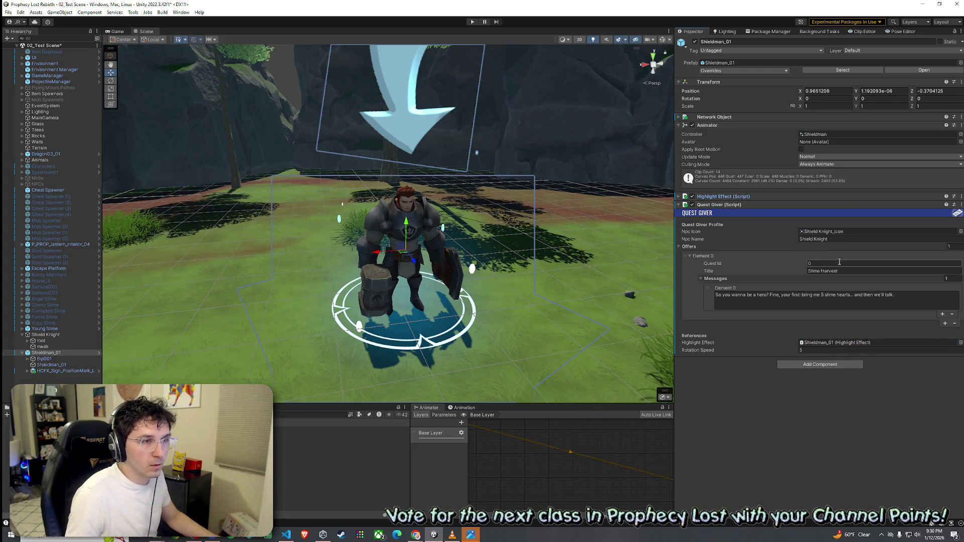
pyautogui.click(10, 13)
pyautogui.click(20, 48)
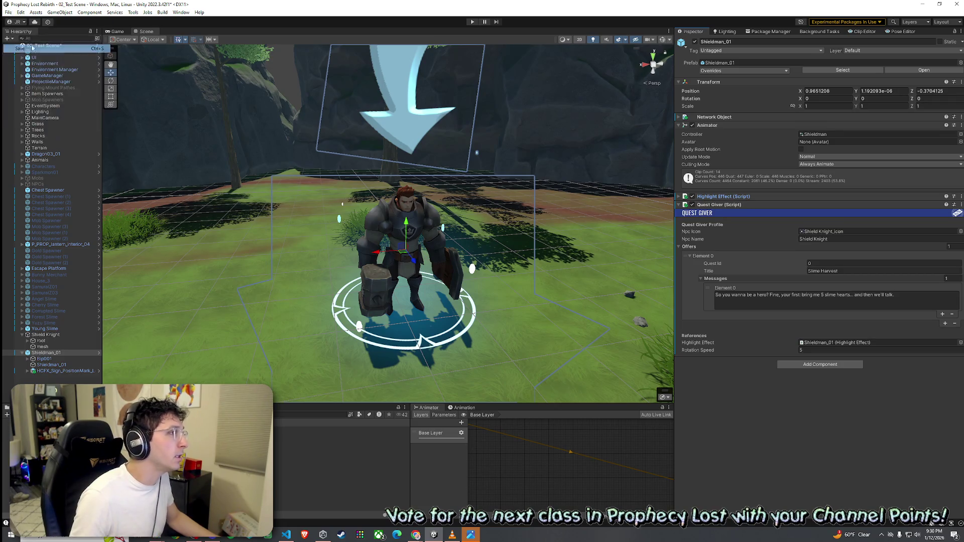
# Delete Shield Knight from the scene, keeping its prefab asset in the Prefabs folder.
pyautogui.click(45, 335)
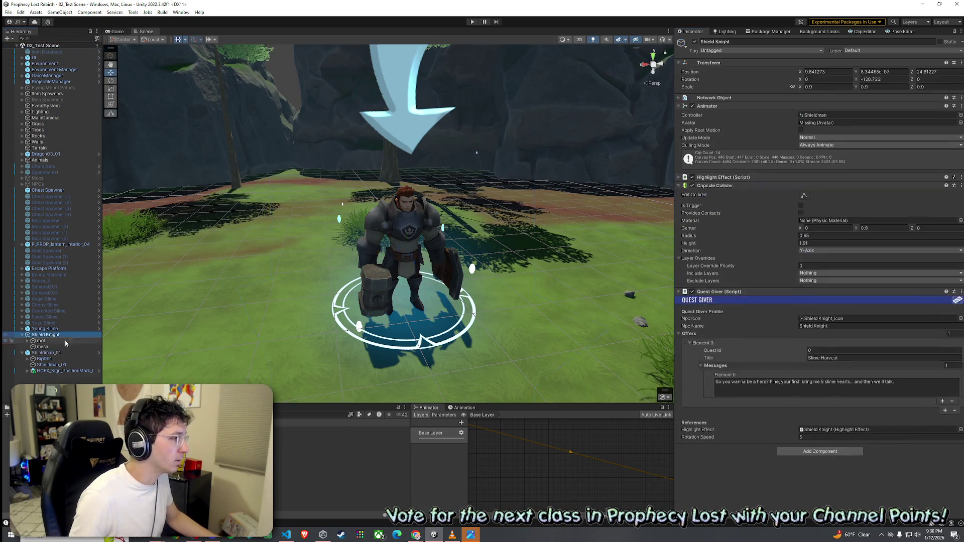
pyautogui.press('Delete')
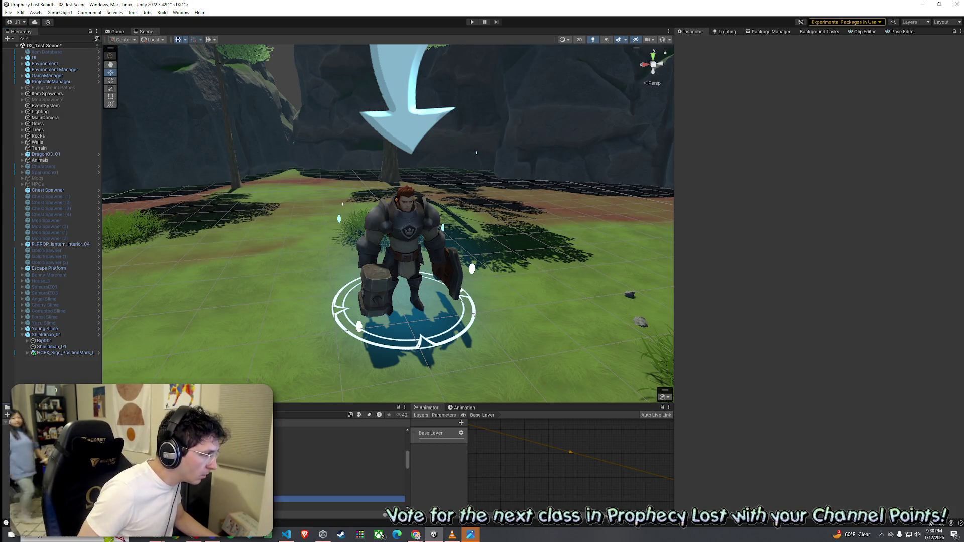
pyautogui.click(50, 452)
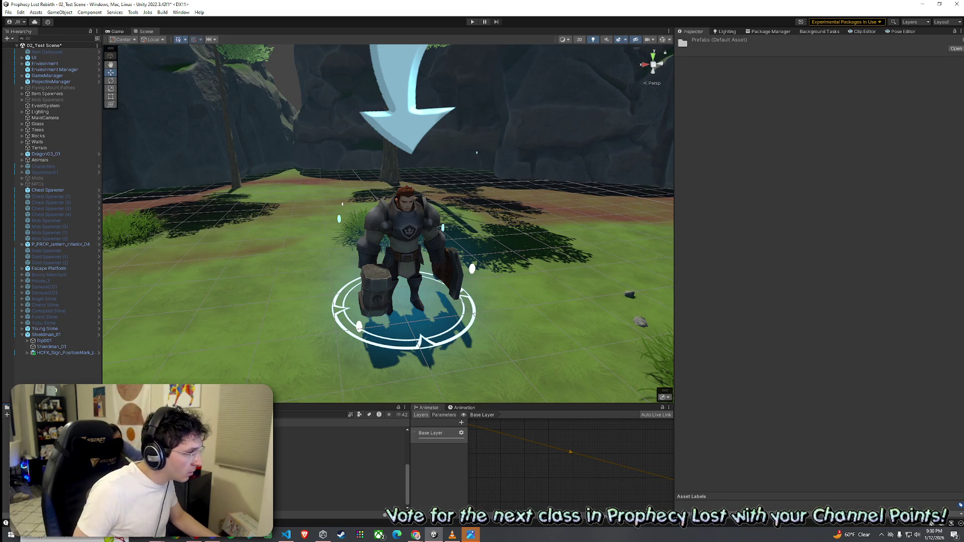
pyautogui.click(302, 430)
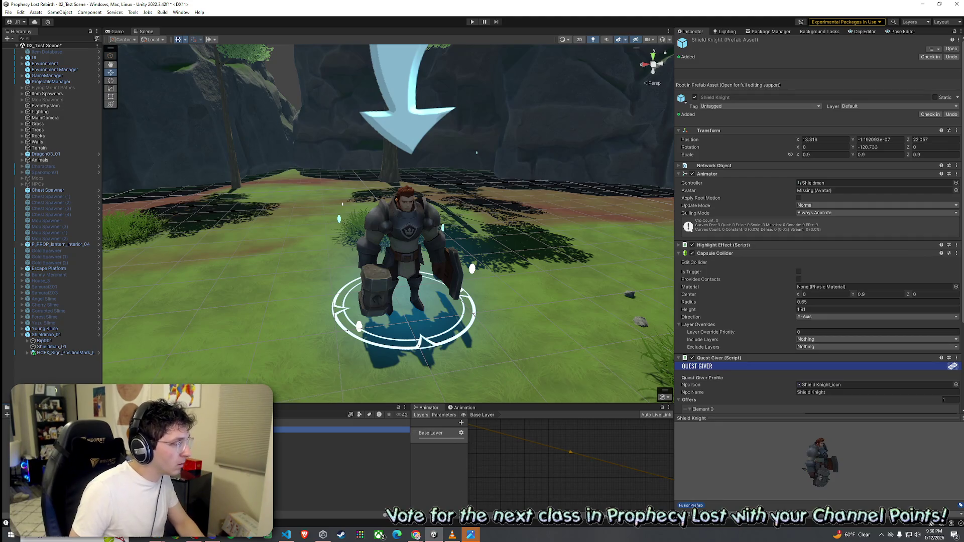
pyautogui.rightClick(144, 386)
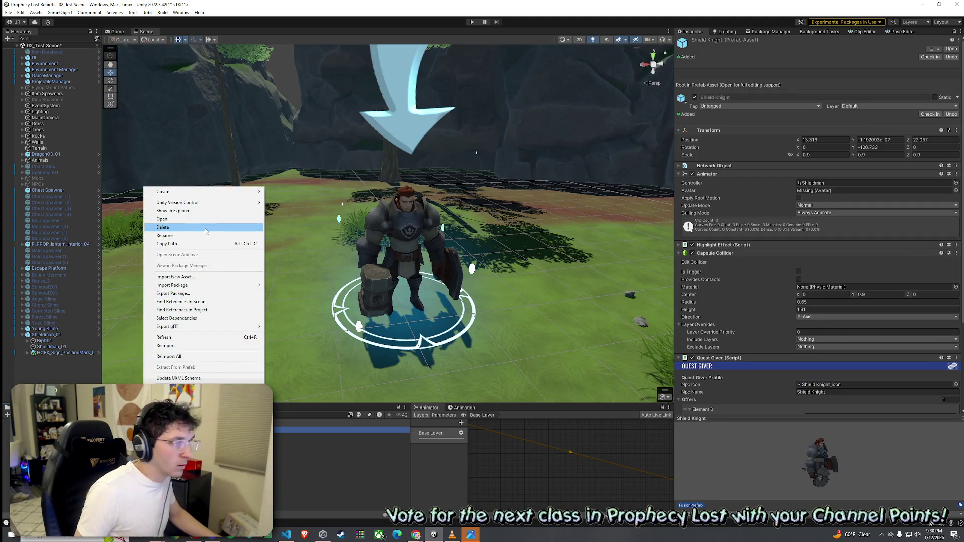
pyautogui.press('Escape')
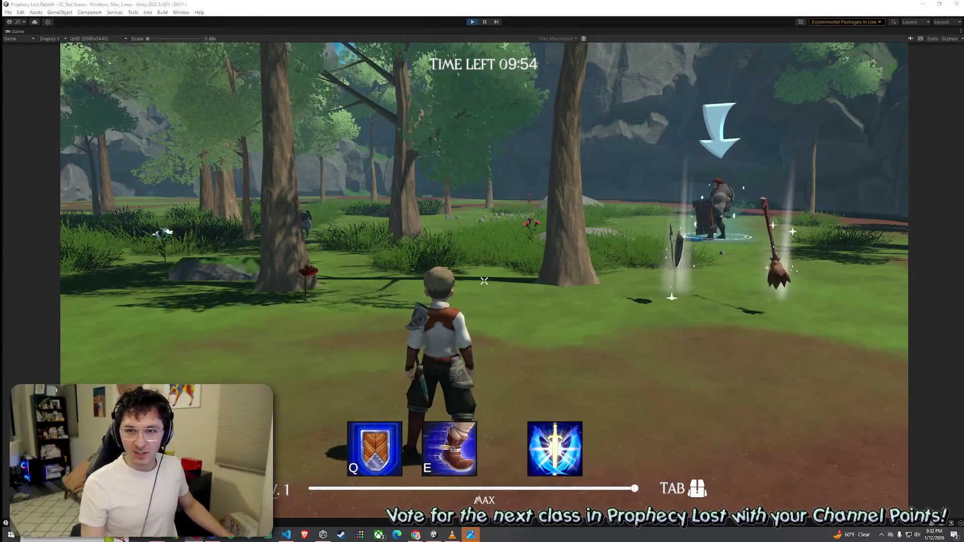
# Walk the player up beside the Shieldman NPC, then release the mouse and stop Play mode.
pyautogui.press('w')
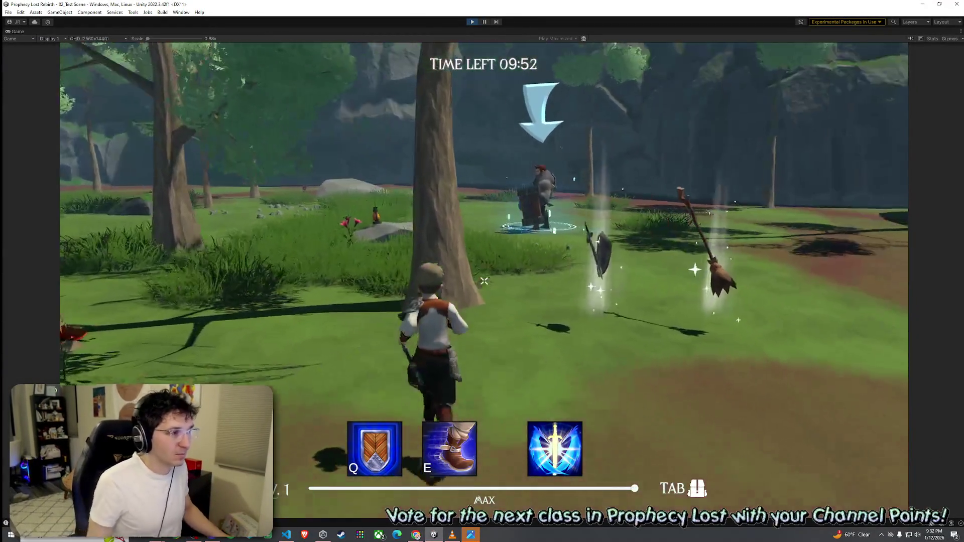
pyautogui.press('w')
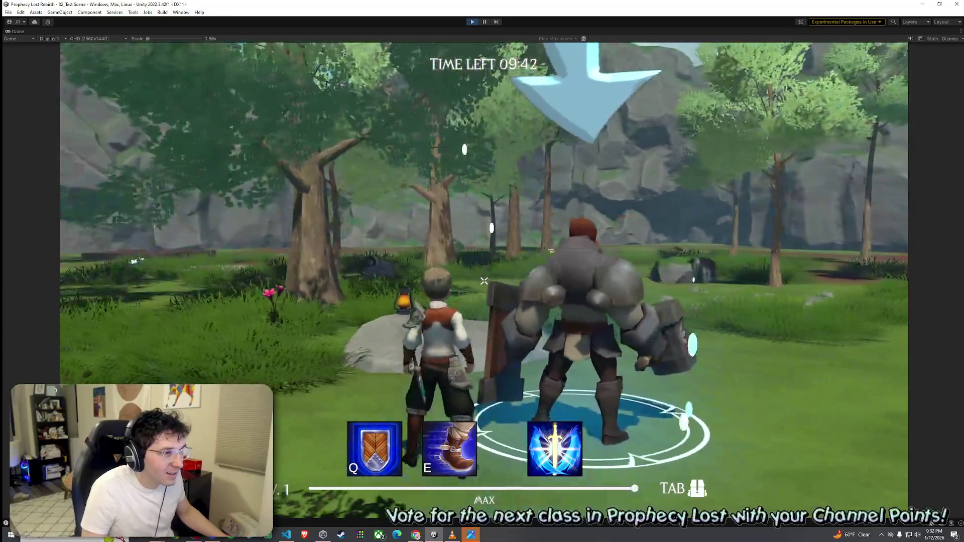
pyautogui.press('Escape')
pyautogui.hotkey('ctrl', 'p')
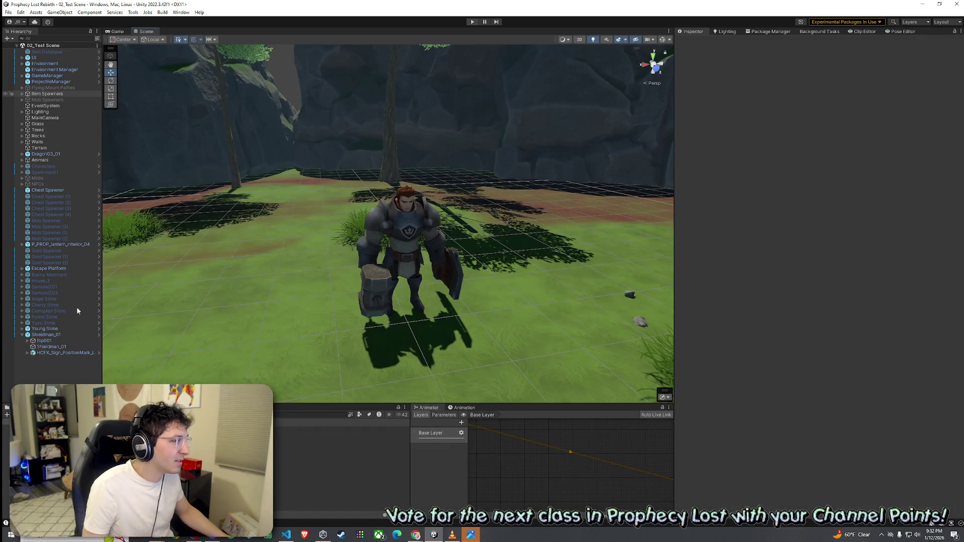
# Set the Shieldman_01 prefab's Transform Scale to 0.92 and save the scene.
pyautogui.click(58, 334)
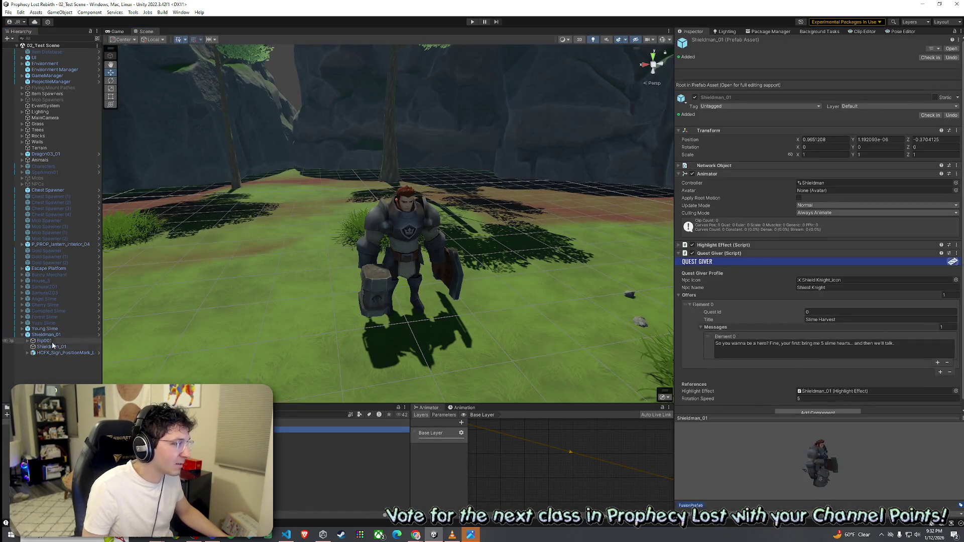
pyautogui.click(99, 335)
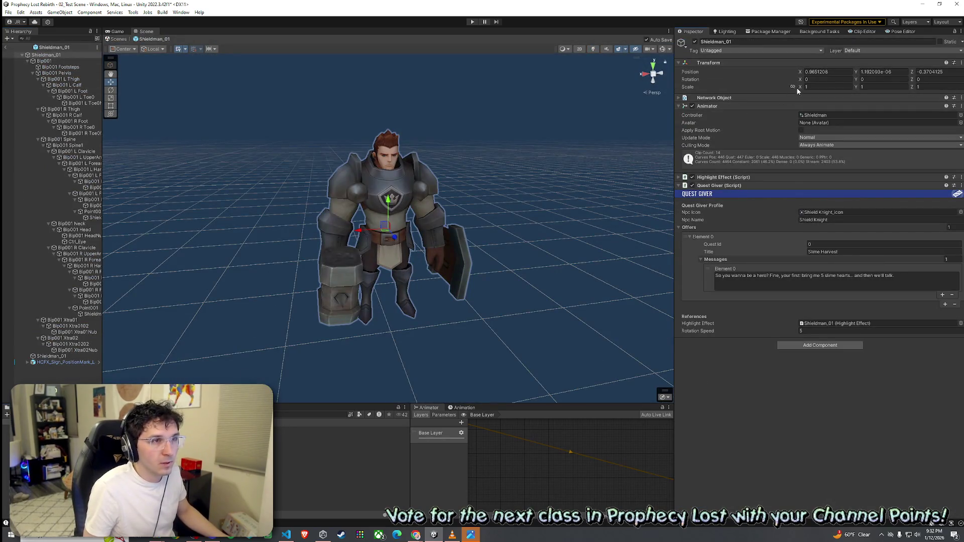
pyautogui.click(823, 88)
pyautogui.write('0.92')
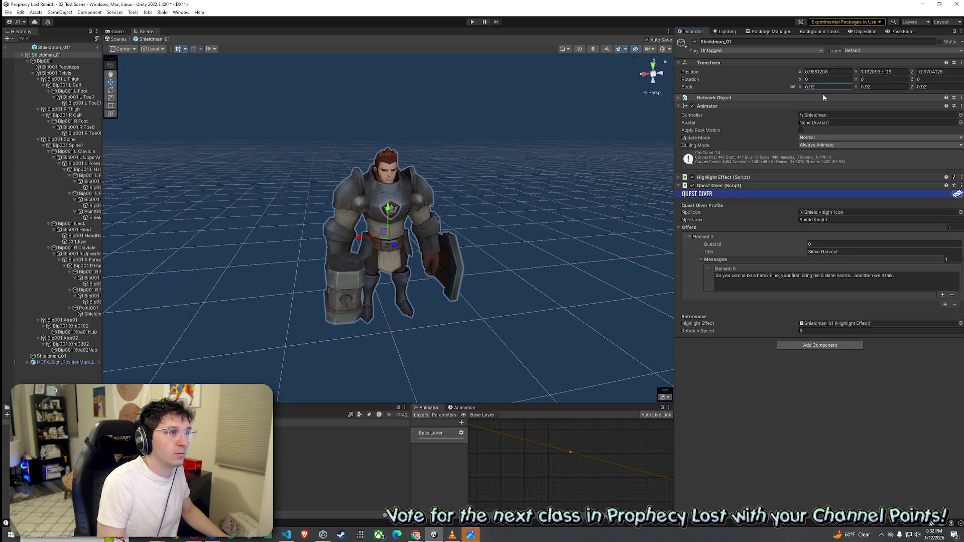
pyautogui.click(5, 46)
pyautogui.click(8, 13)
pyautogui.click(20, 48)
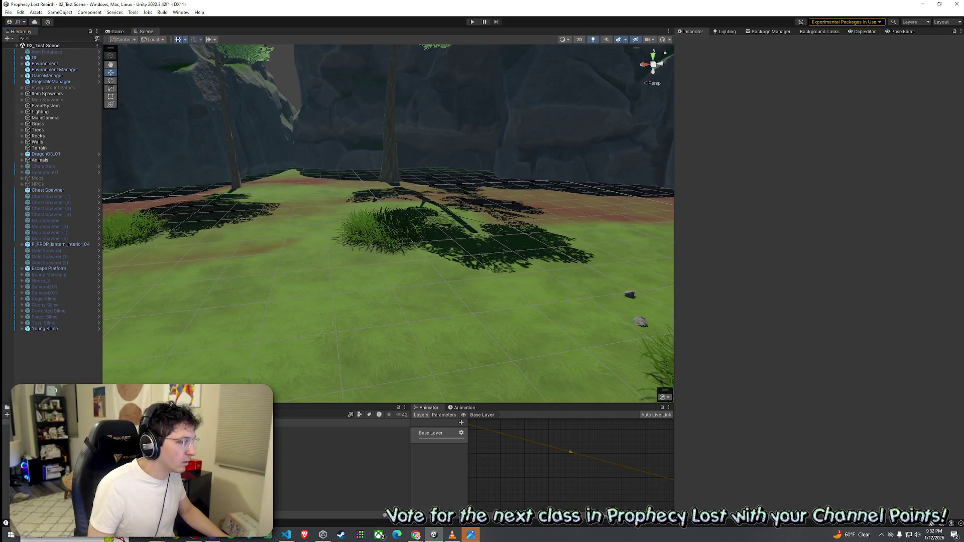
# Reopen the Shieldman_01 prefab, show the Prophecy Lost title screen in Game view, and return to the scene.
pyautogui.doubleClick(301, 430)
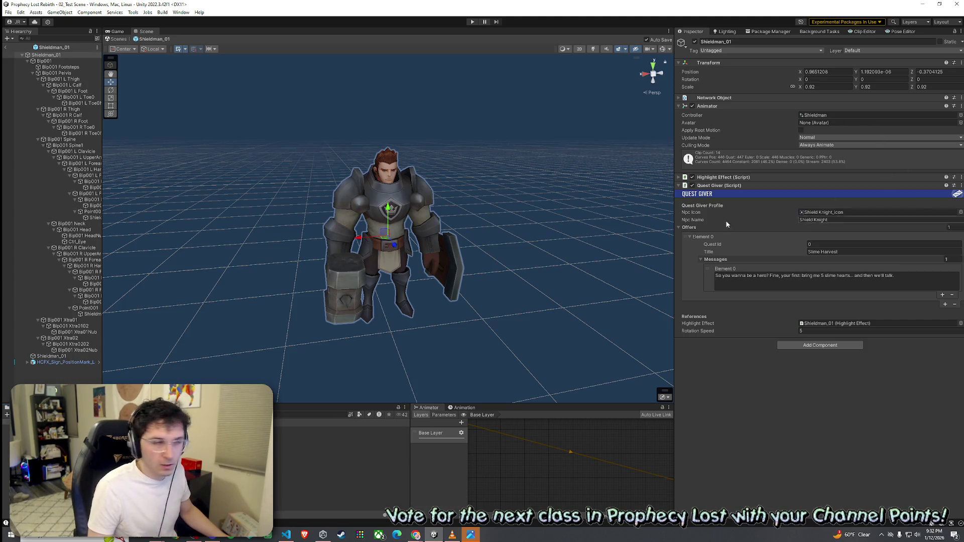
pyautogui.click(117, 32)
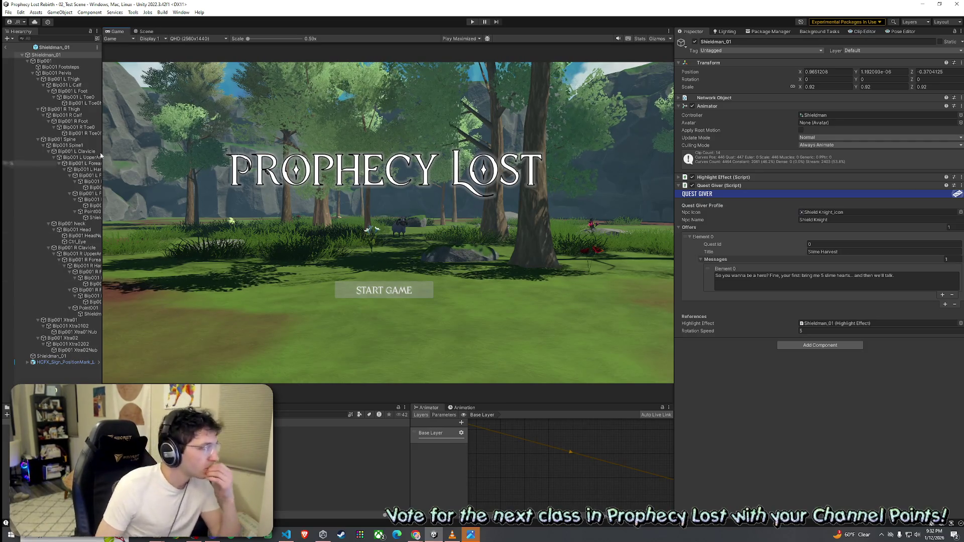
pyautogui.click(28, 60)
pyautogui.click(6, 47)
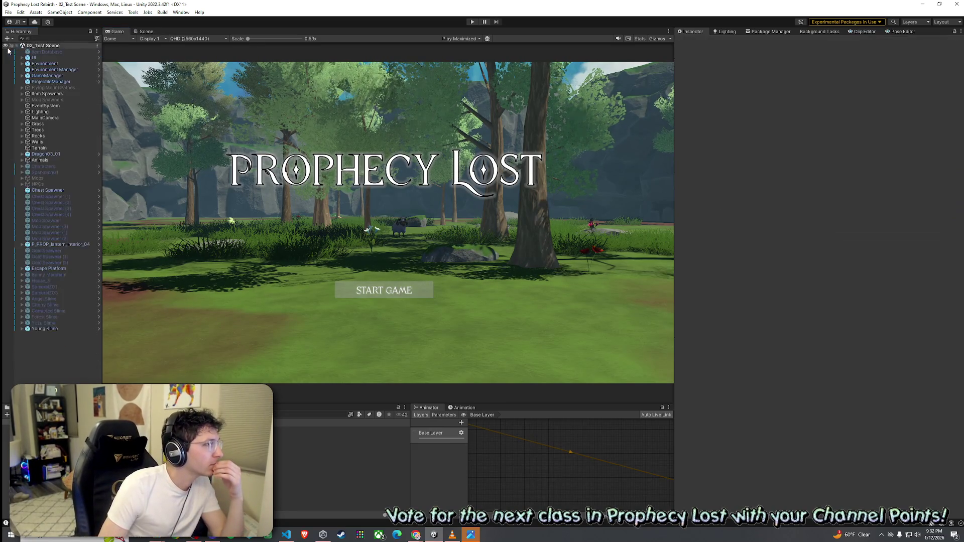
# Save the scene and select the Player prefab to inspect its Health and animator settings.
pyautogui.click(8, 12)
pyautogui.click(27, 49)
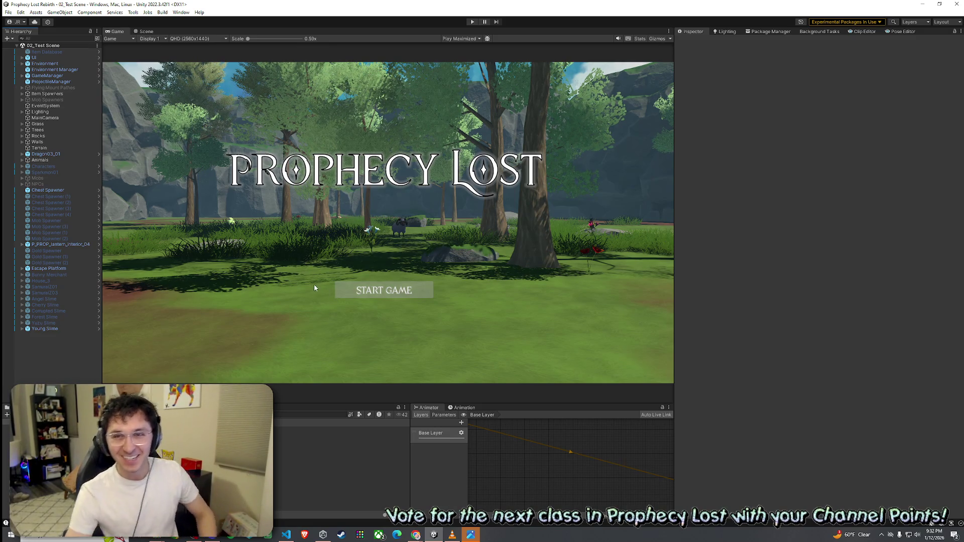
pyautogui.click(8, 12)
pyautogui.click(24, 49)
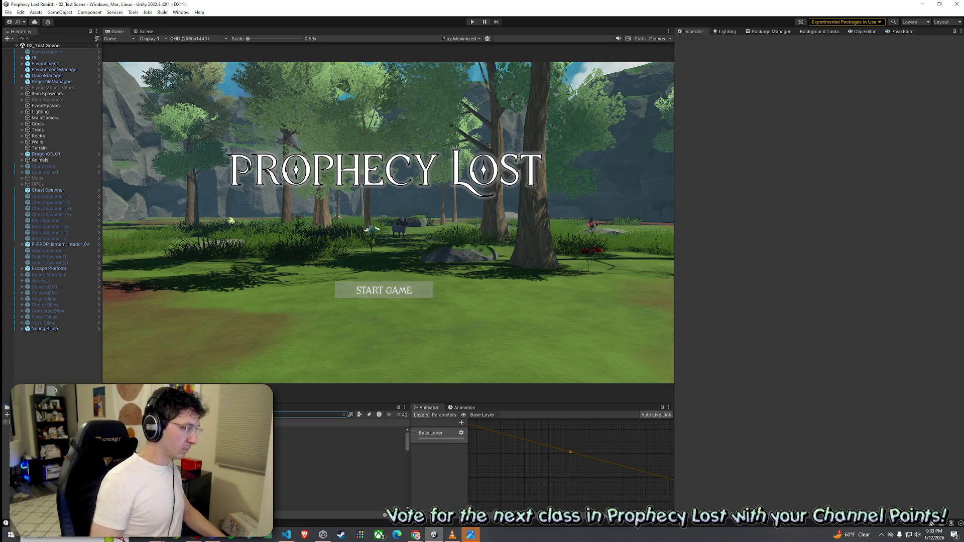
pyautogui.click(302, 460)
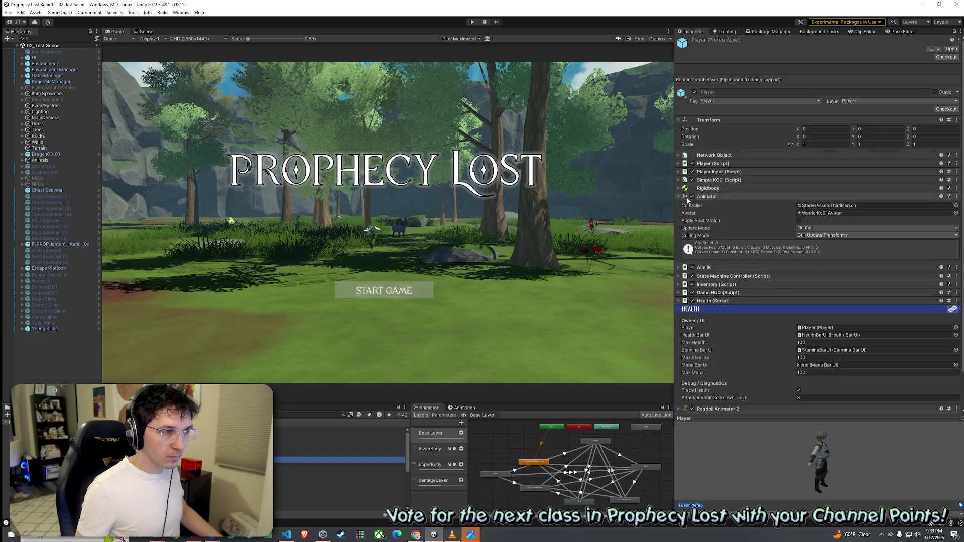
# Expand the Player script, check its Quest Giver Layer Mask, and go to Tags & Layers through Add Layer.
pyautogui.click(680, 164)
pyautogui.click(804, 181)
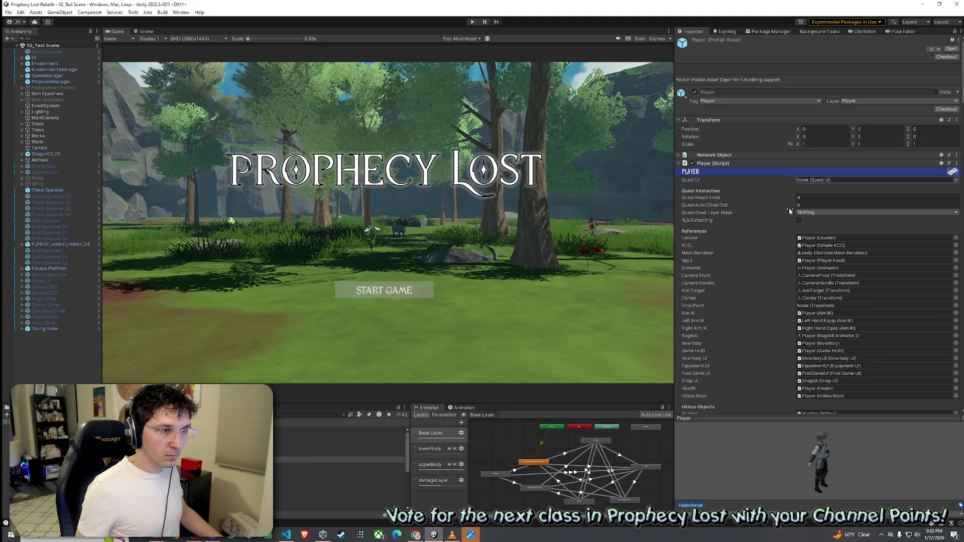
pyautogui.click(812, 213)
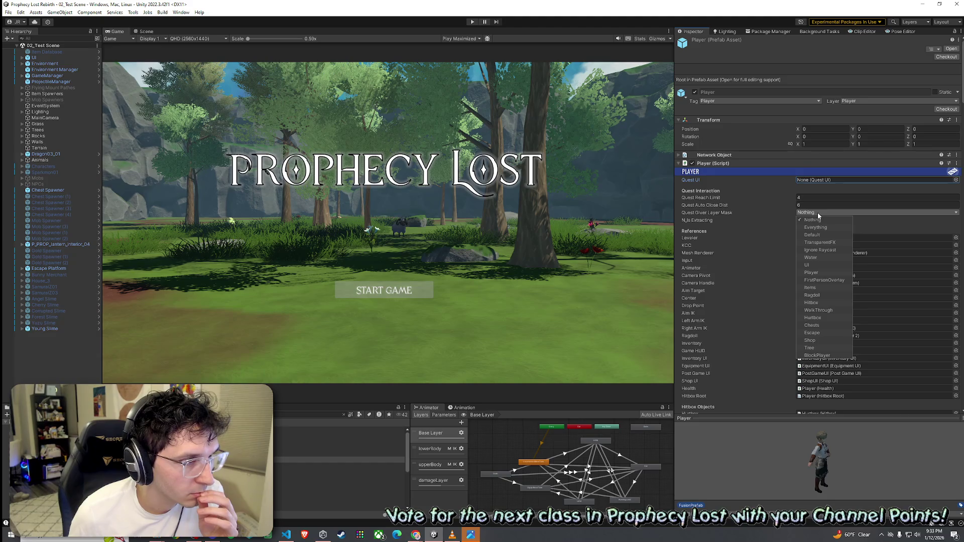
pyautogui.click(817, 212)
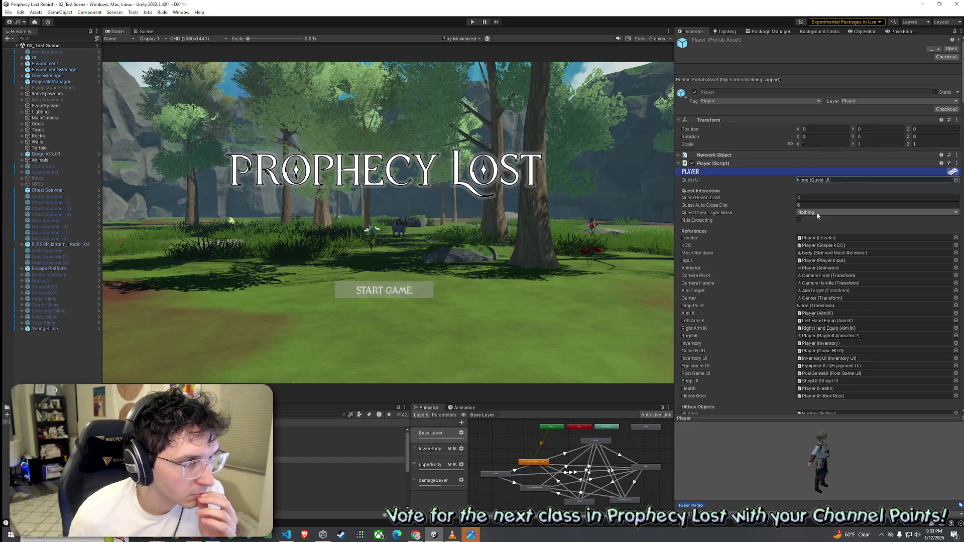
pyautogui.click(943, 101)
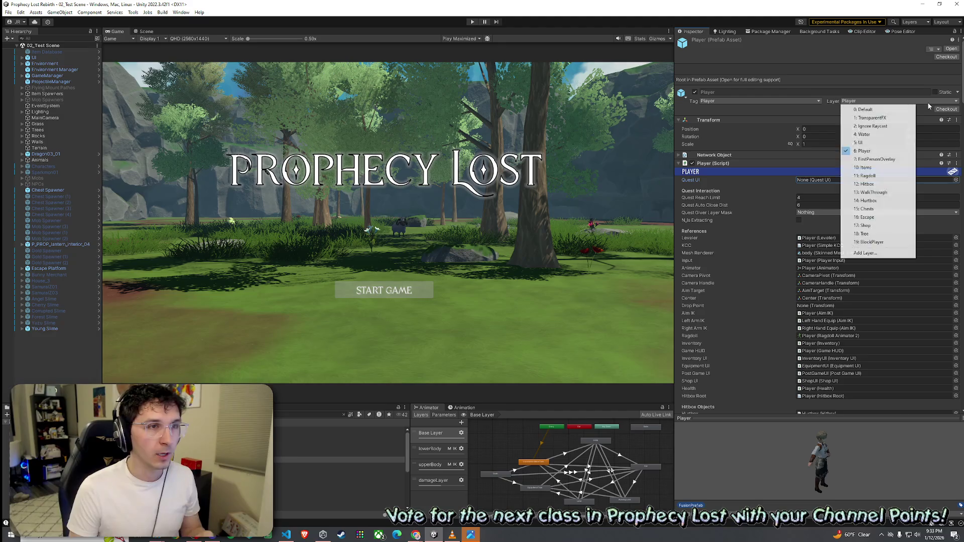
pyautogui.click(872, 255)
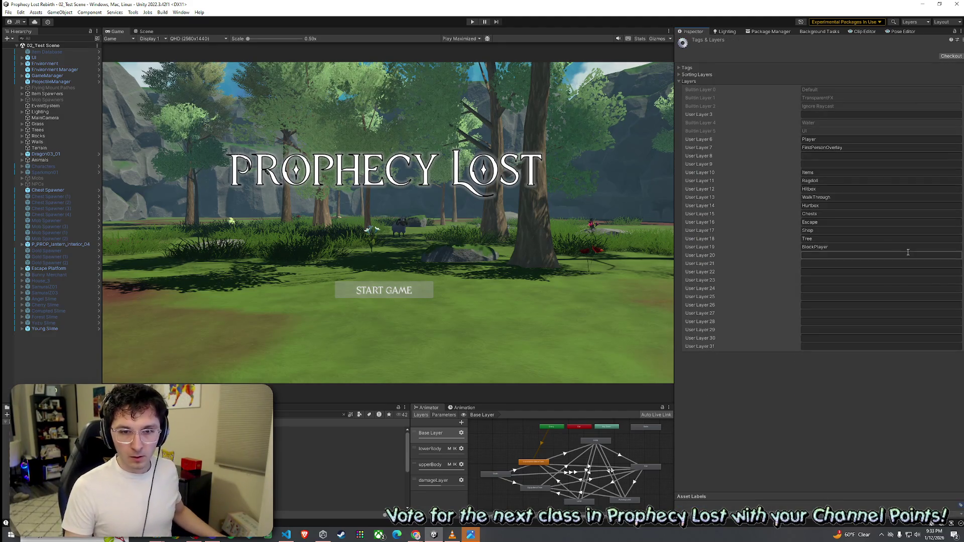
# Name User Layer 20 'QuestGiver' and open the Player prefab for editing.
pyautogui.click(910, 252)
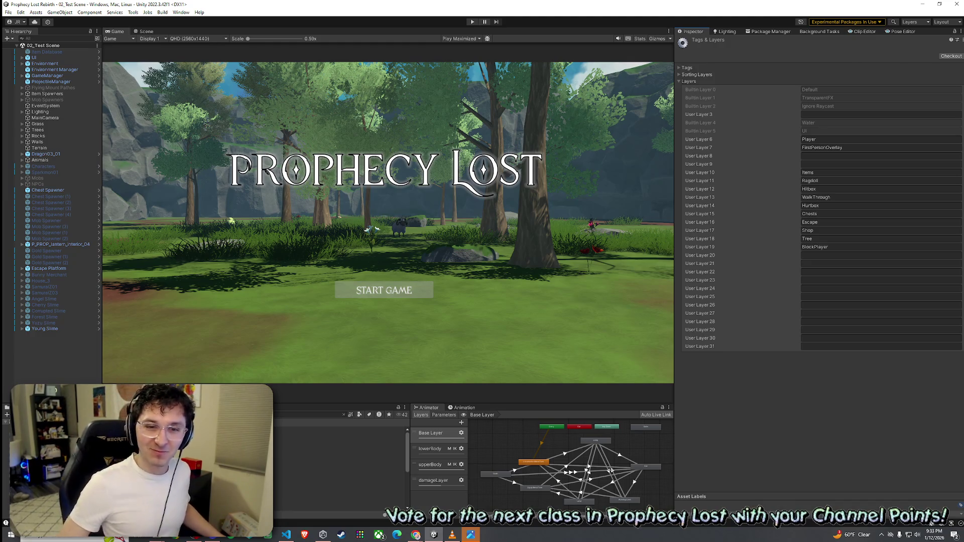
pyautogui.click(817, 254)
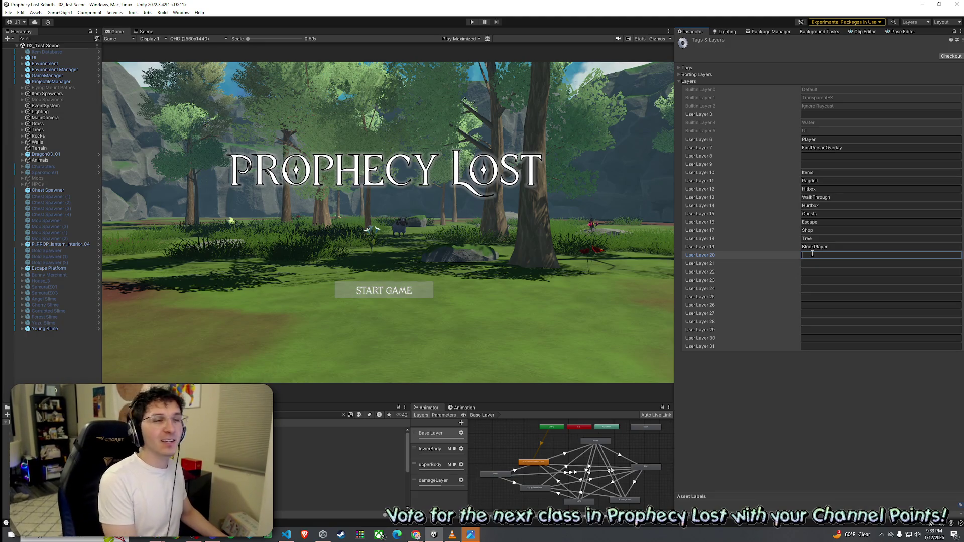
pyautogui.write('QuestGiber')
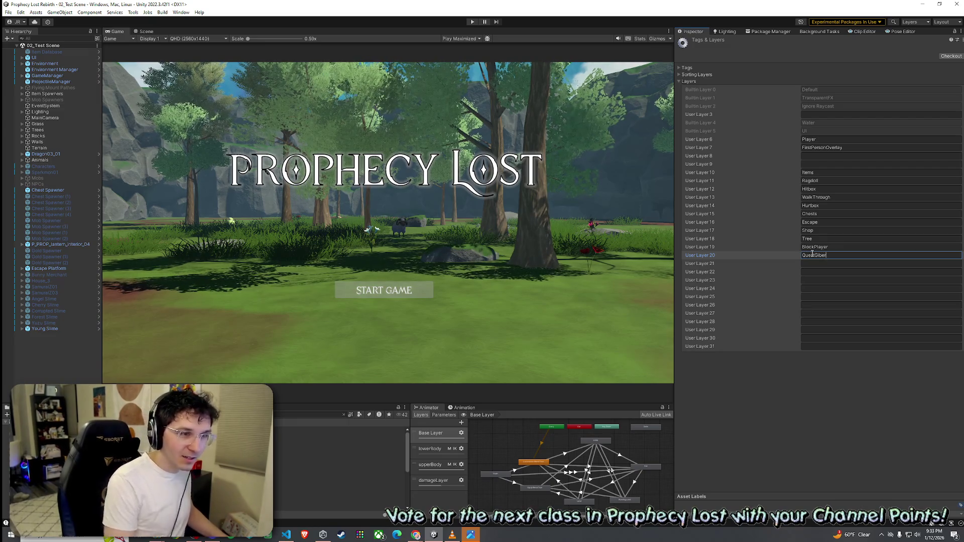
pyautogui.press('BackSpace')
pyautogui.press('BackSpace')
pyautogui.press('BackSpace')
pyautogui.write('ver')
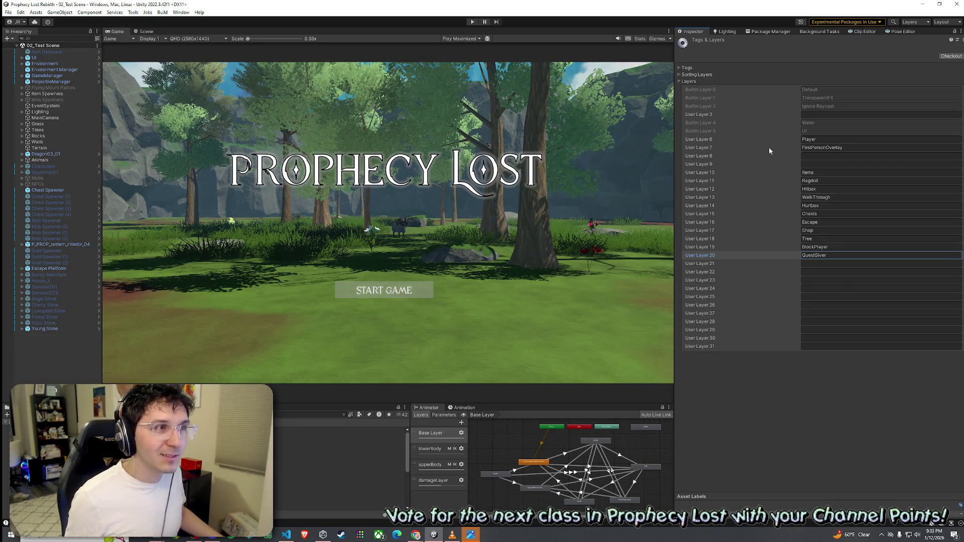
pyautogui.doubleClick(301, 460)
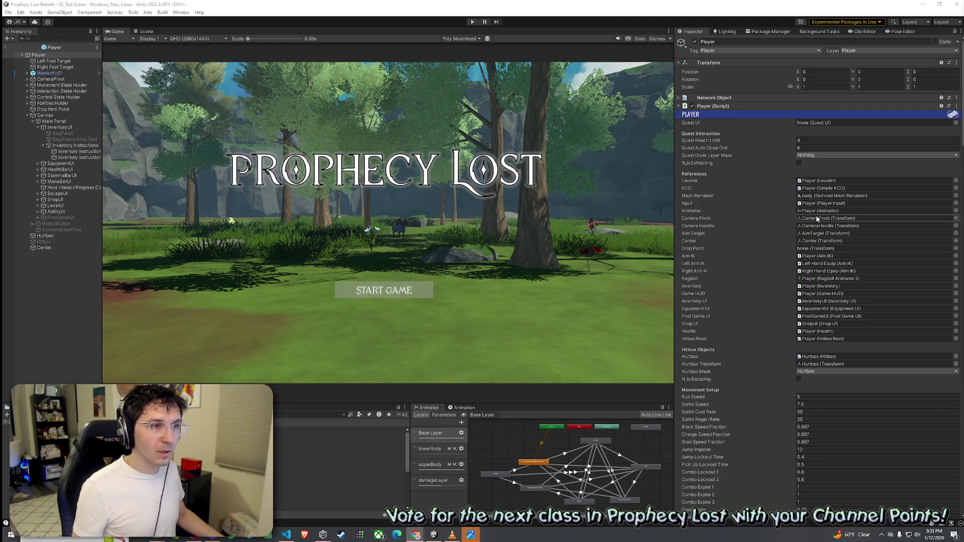
# Set the Player's Quest Giver Layer Mask to the QuestGiver layer and save the prefab.
pyautogui.click(812, 156)
pyautogui.click(816, 306)
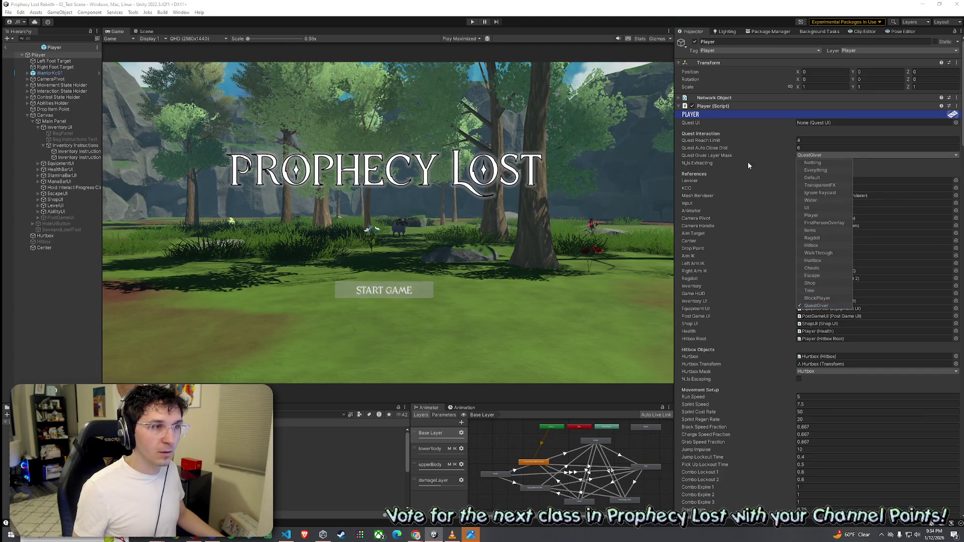
pyautogui.click(876, 163)
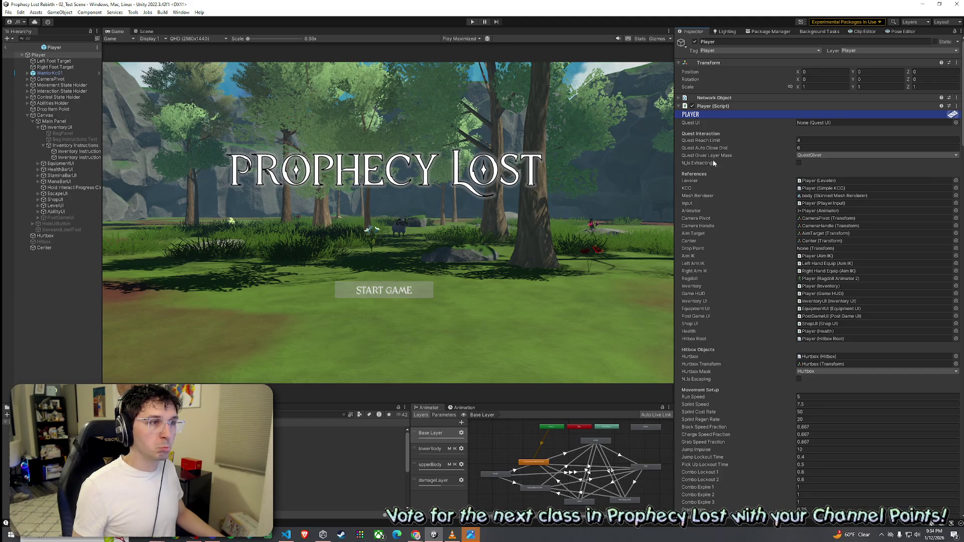
pyautogui.click(8, 12)
pyautogui.click(20, 49)
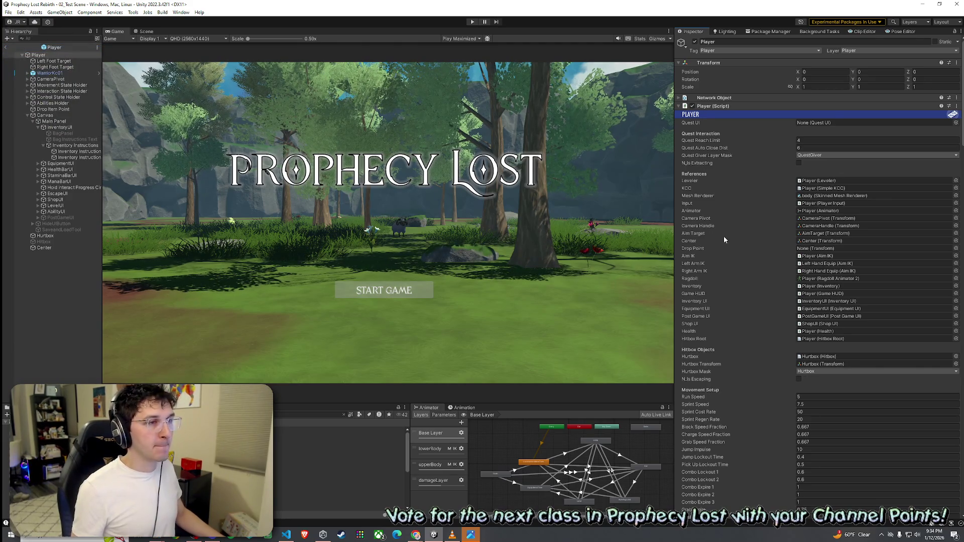
# Duplicate ShopUI under the Main Panel and rename the copy QuestUI.
pyautogui.click(38, 128)
pyautogui.click(58, 170)
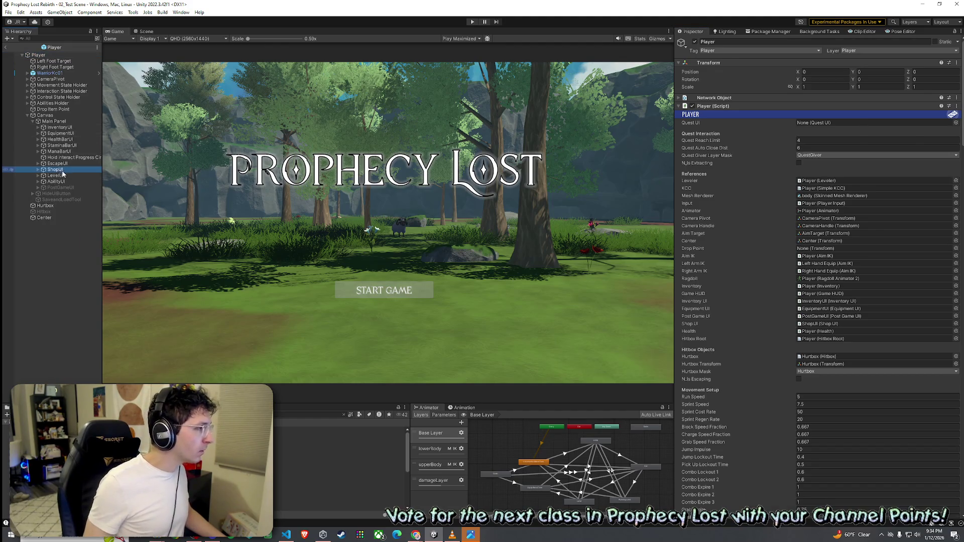
pyautogui.hotkey('ctrl', 'd')
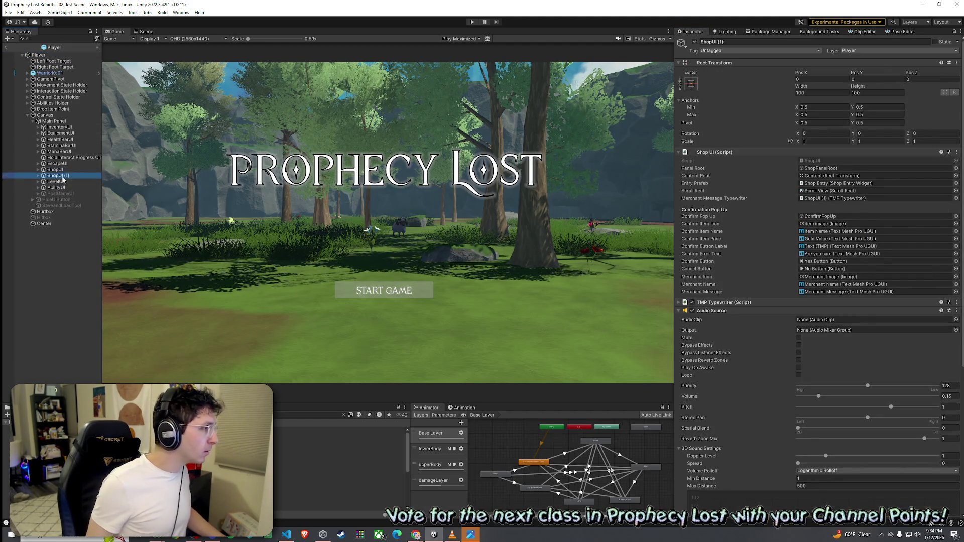
pyautogui.press('F2')
pyautogui.write('QuestUI')
pyautogui.press('Return')
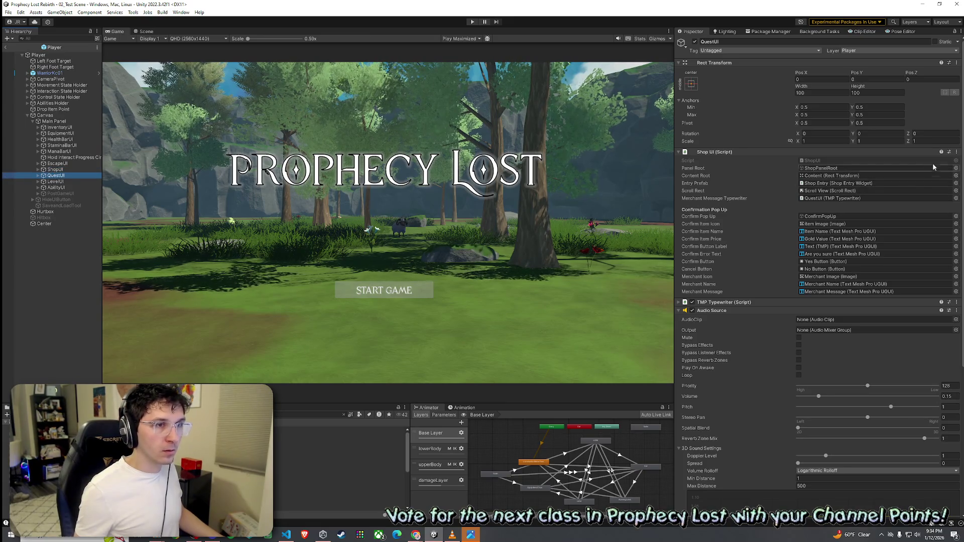
pyautogui.click(957, 152)
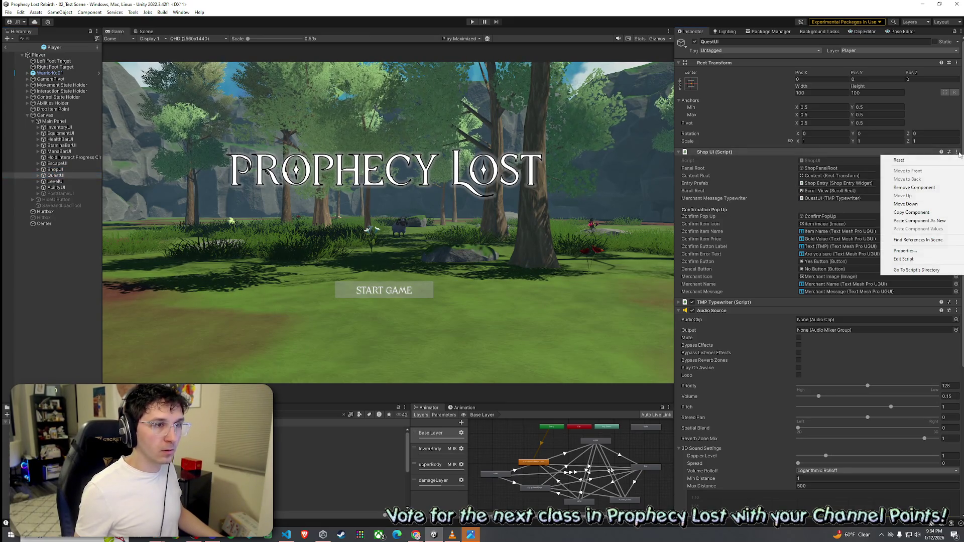
# Replace QuestUI's Shop UI script with the Quest UI script and expand its ShopPanelRoot children.
pyautogui.click(909, 187)
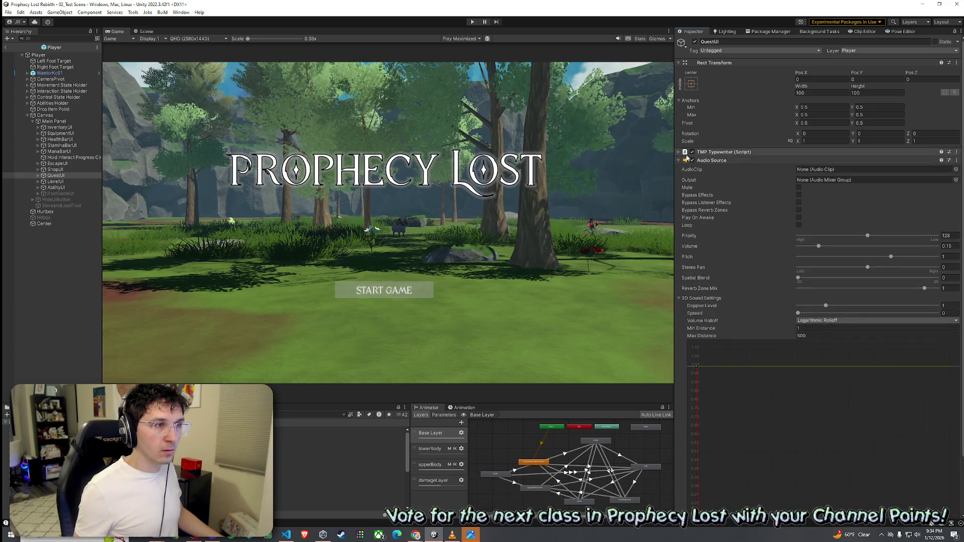
pyautogui.click(687, 159)
pyautogui.click(854, 172)
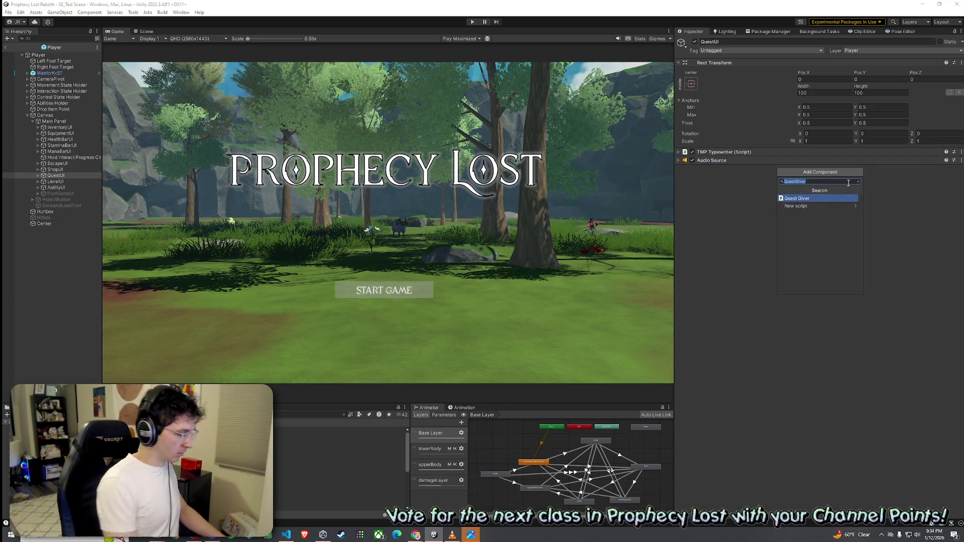
pyautogui.write('QuestUI')
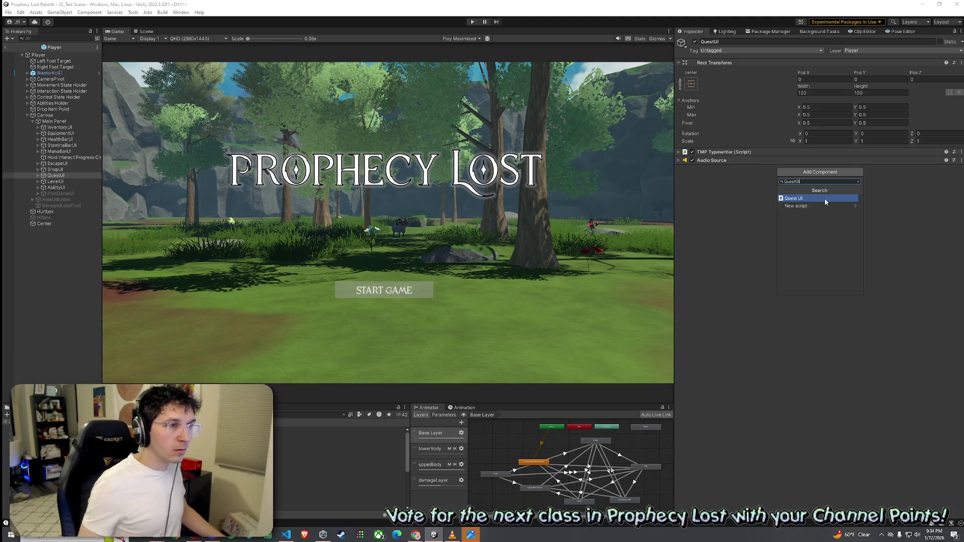
pyautogui.click(825, 199)
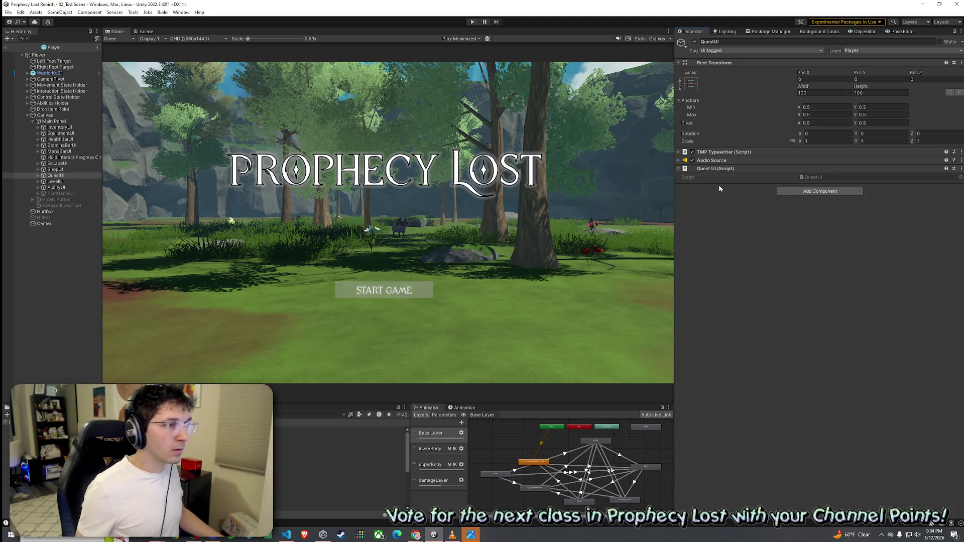
pyautogui.click(38, 176)
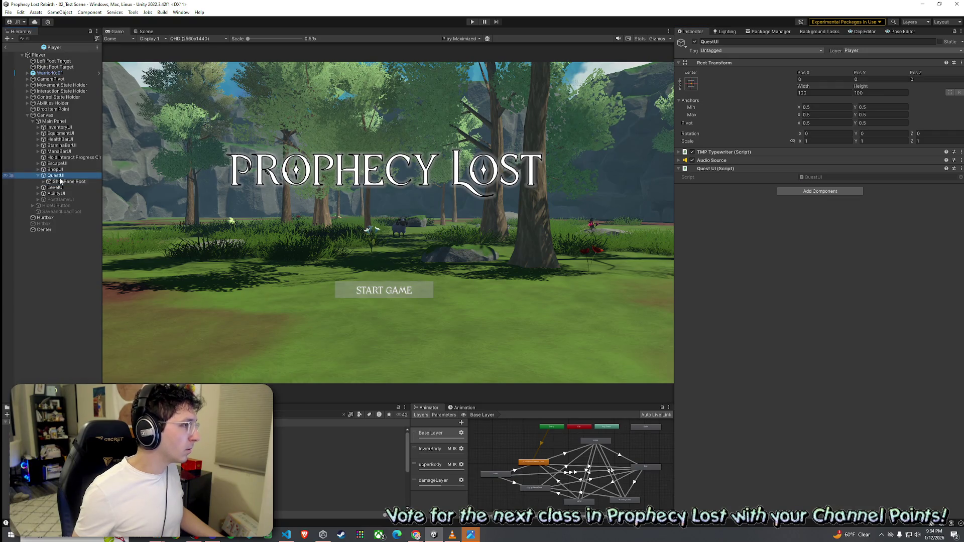
pyautogui.click(43, 182)
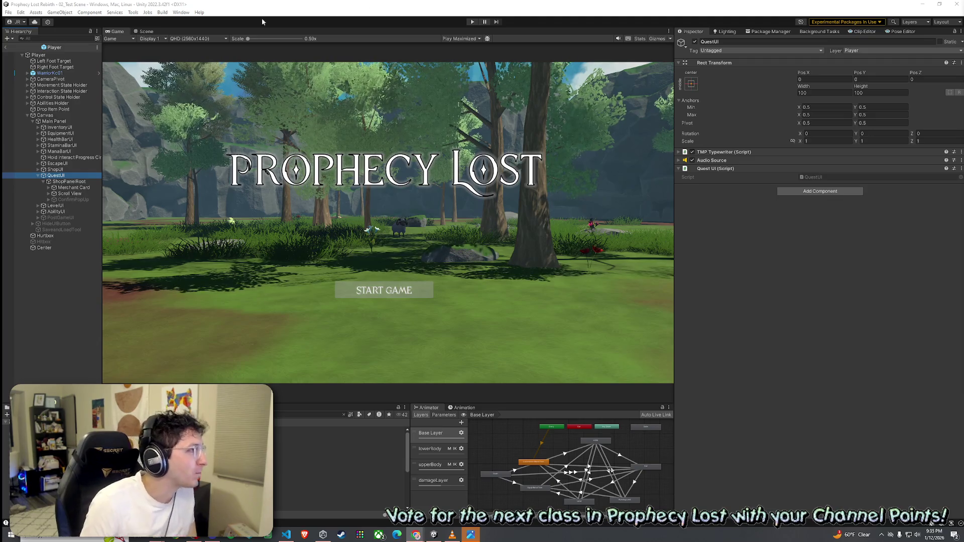
# Assign QuestUI to the Player root's Quest UI reference and save the Player prefab.
pyautogui.click(8, 12)
pyautogui.click(30, 50)
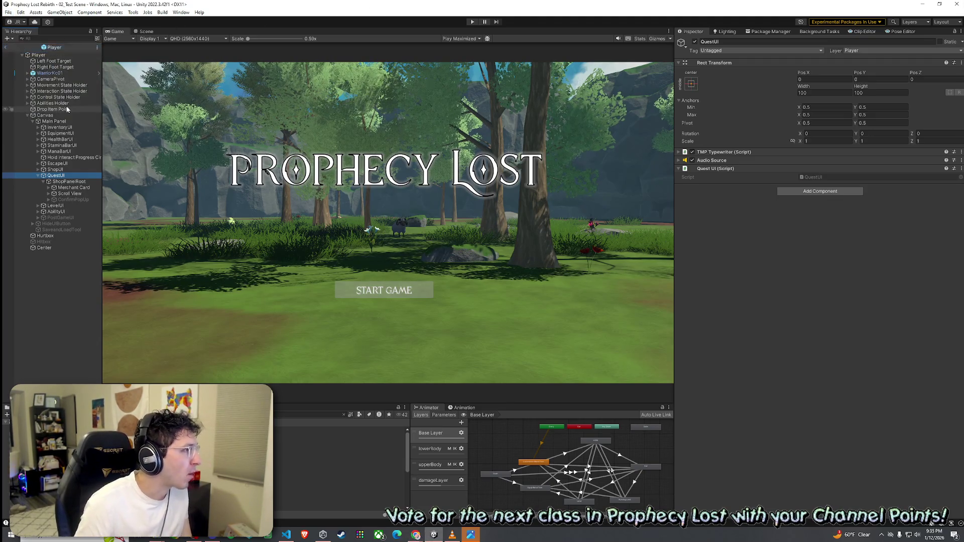
pyautogui.click(39, 55)
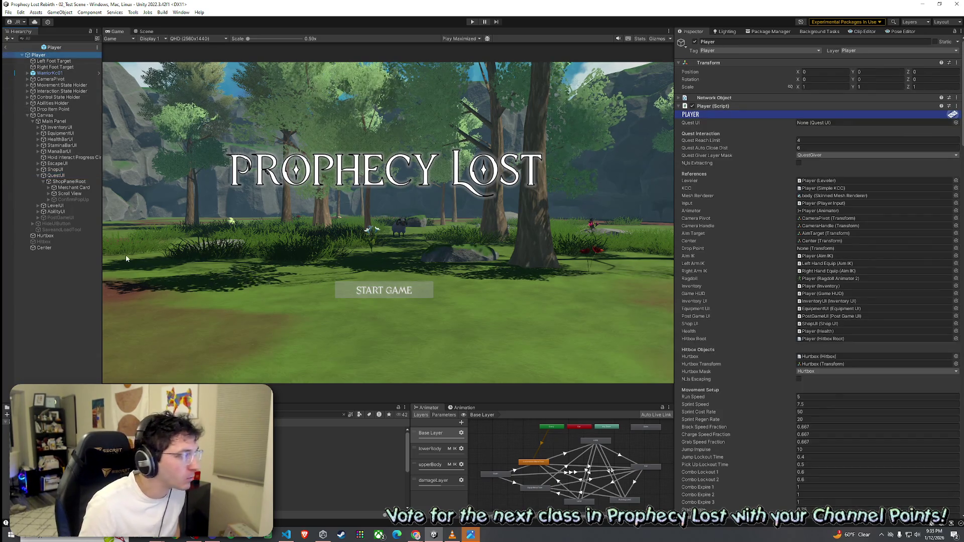
pyautogui.moveTo(56, 175); pyautogui.dragTo(831, 123)
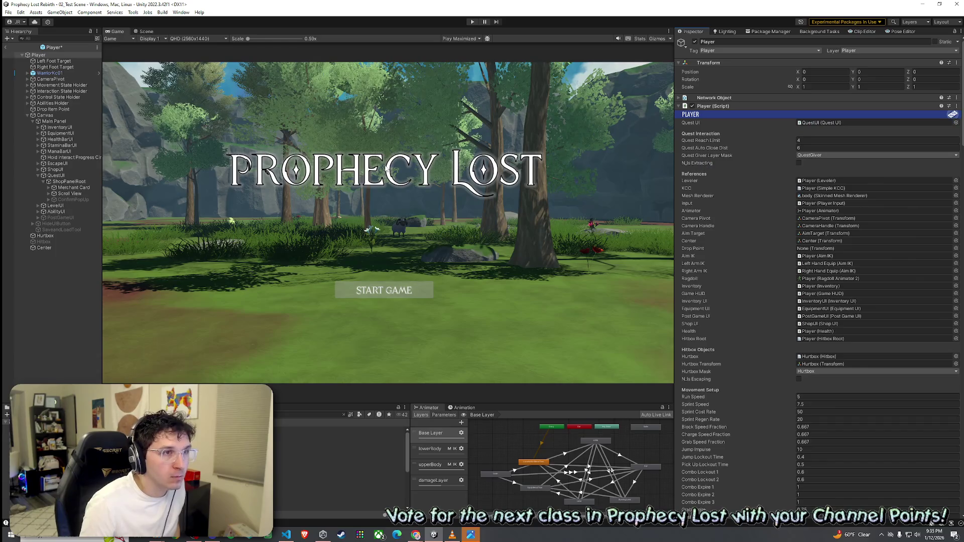
pyautogui.click(8, 12)
pyautogui.click(60, 46)
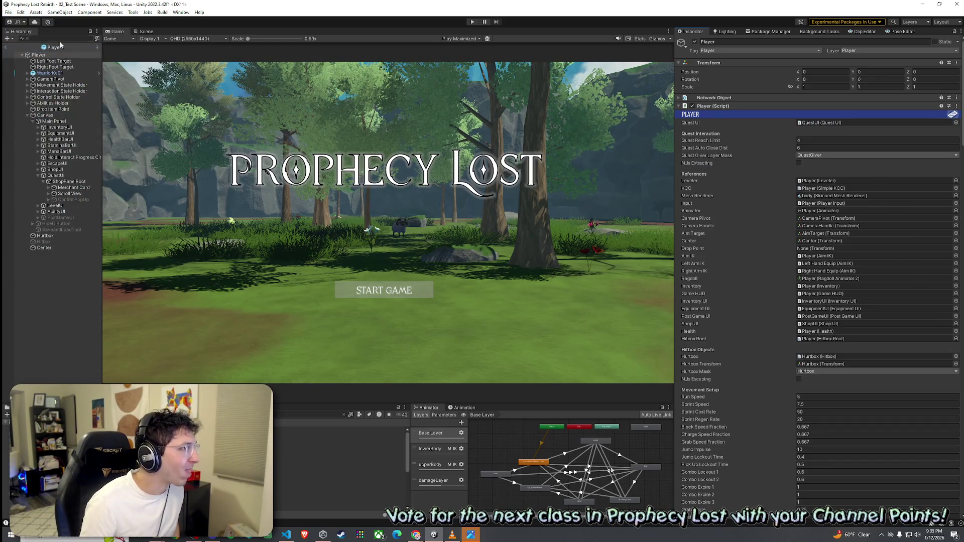
# Back in the test scene, find and select the Shieldman_01 prefab filtered by type Prefab.
pyautogui.click(5, 46)
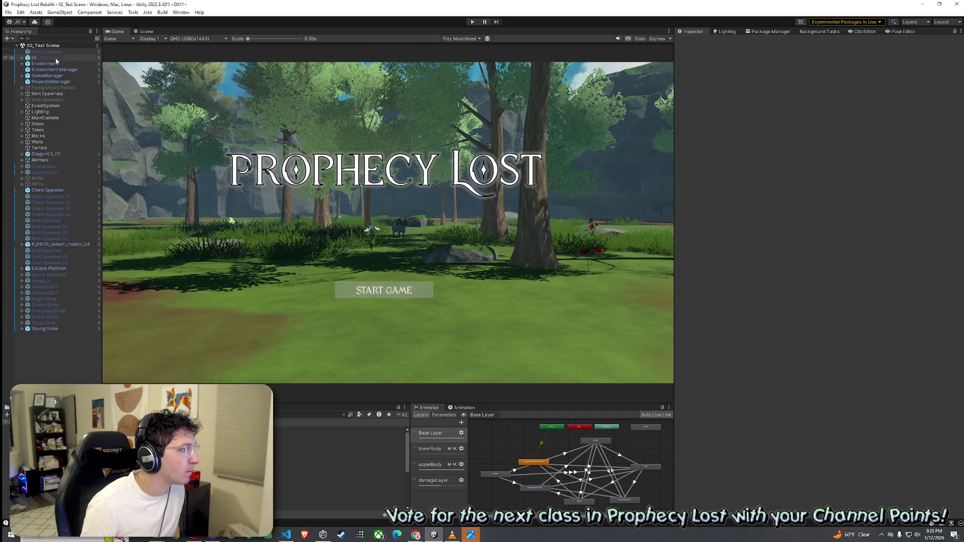
pyautogui.click(282, 414)
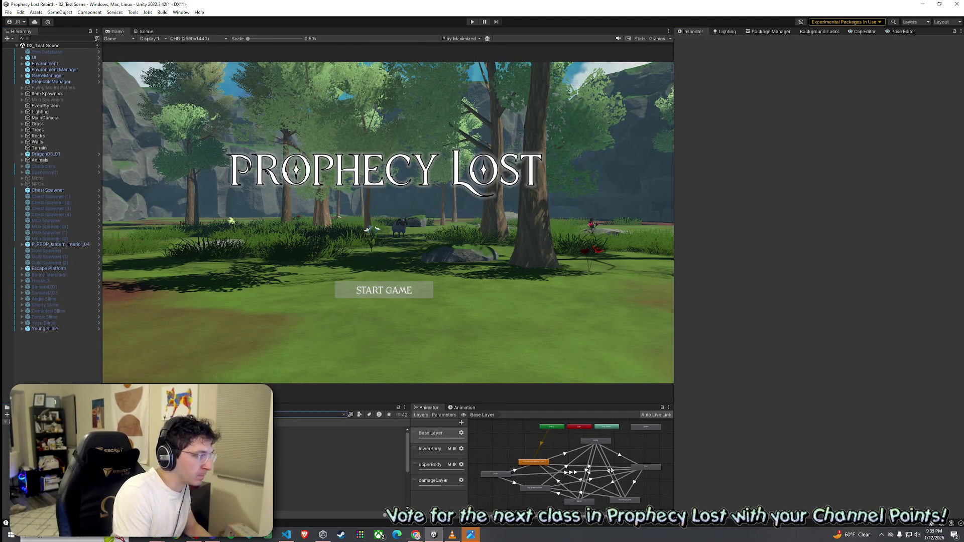
pyautogui.click(360, 415)
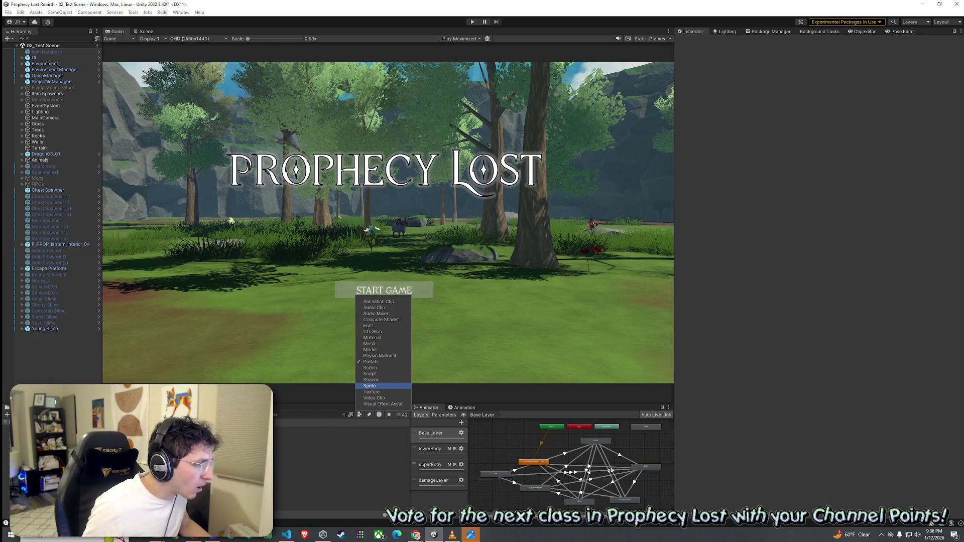
pyautogui.click(341, 429)
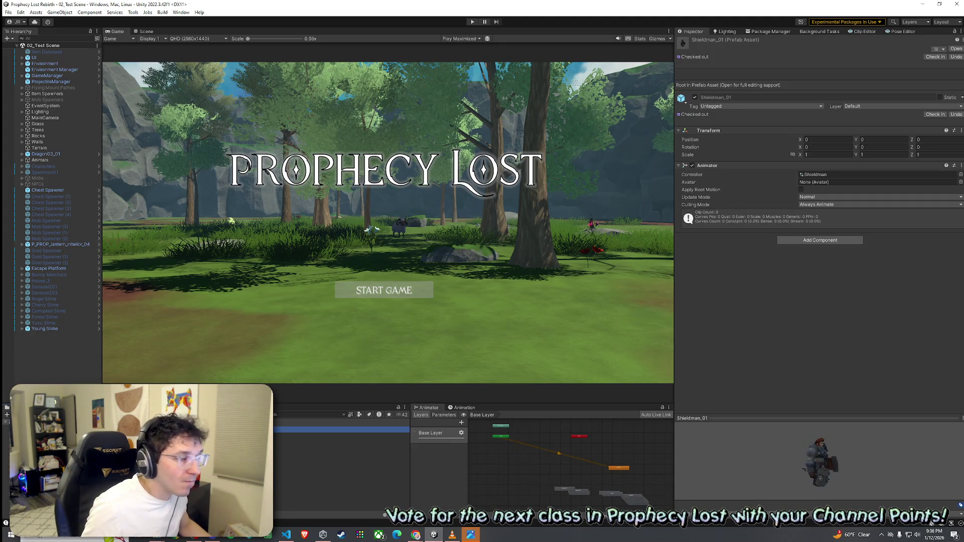
pyautogui.click(342, 435)
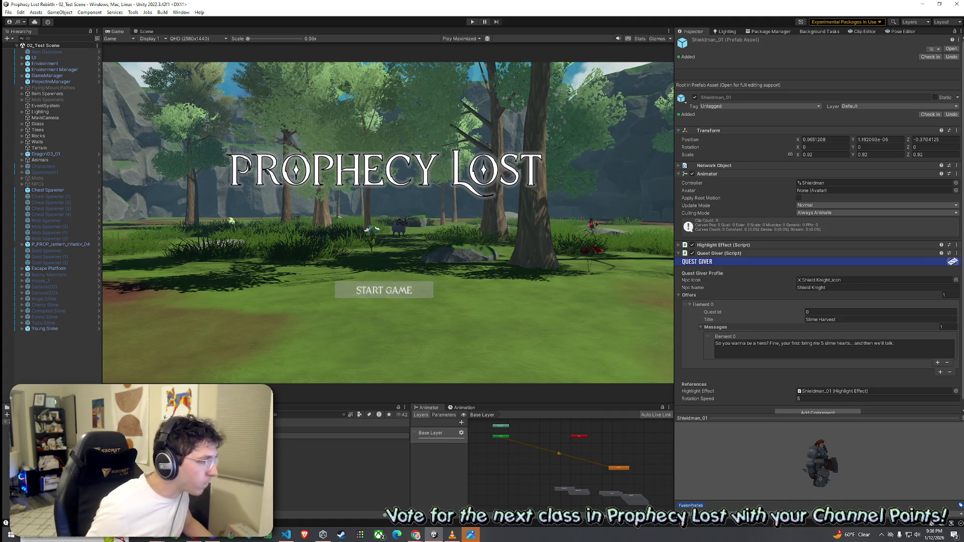
# Place the renamed Shieldman_QuestGiver prefab in the scene on the QuestGiver layer, children included.
pyautogui.press('Return')
pyautogui.moveTo(246, 229)
pyautogui.mouseDown()
pyautogui.moveTo(147, 32)
pyautogui.moveTo(241, 218)
pyautogui.moveTo(272, 314)
pyautogui.mouseUp()
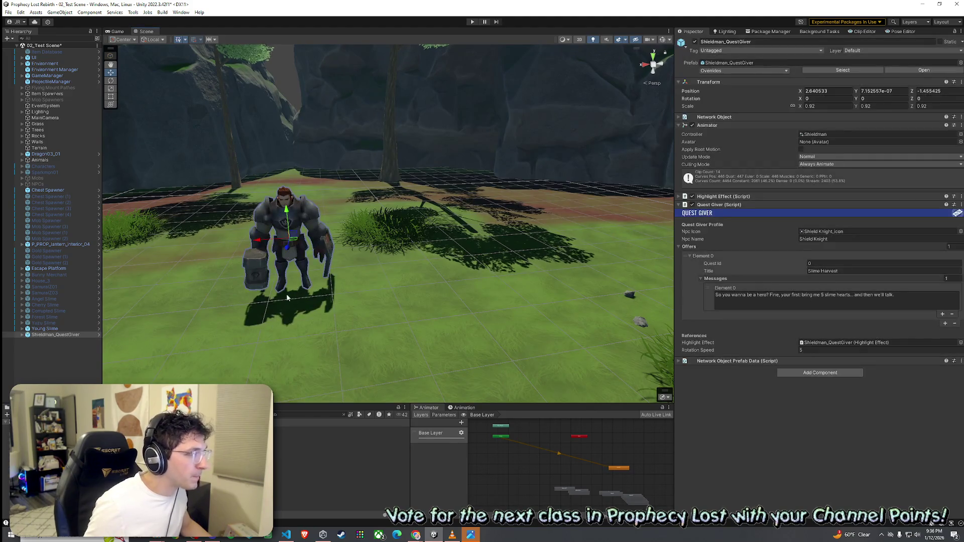
pyautogui.press('f')
pyautogui.click(916, 51)
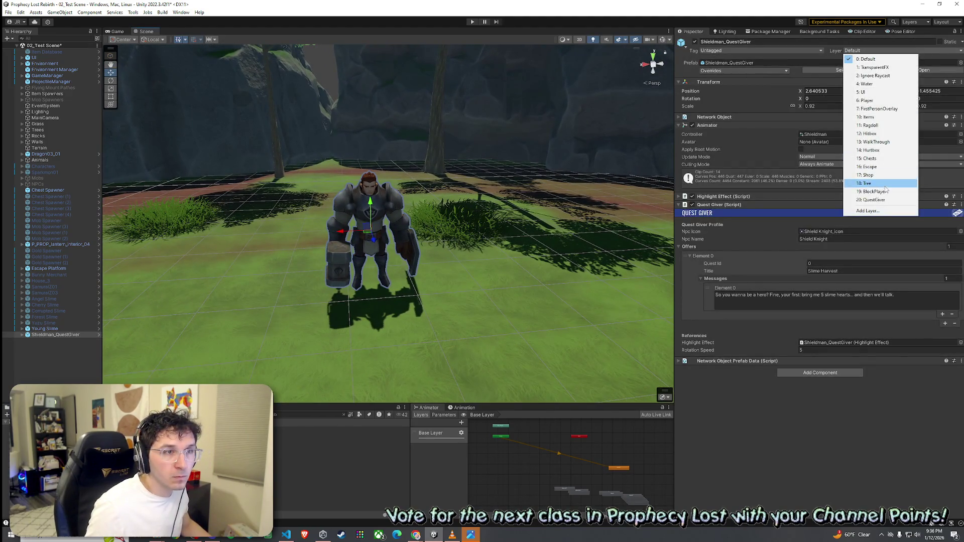
pyautogui.click(877, 201)
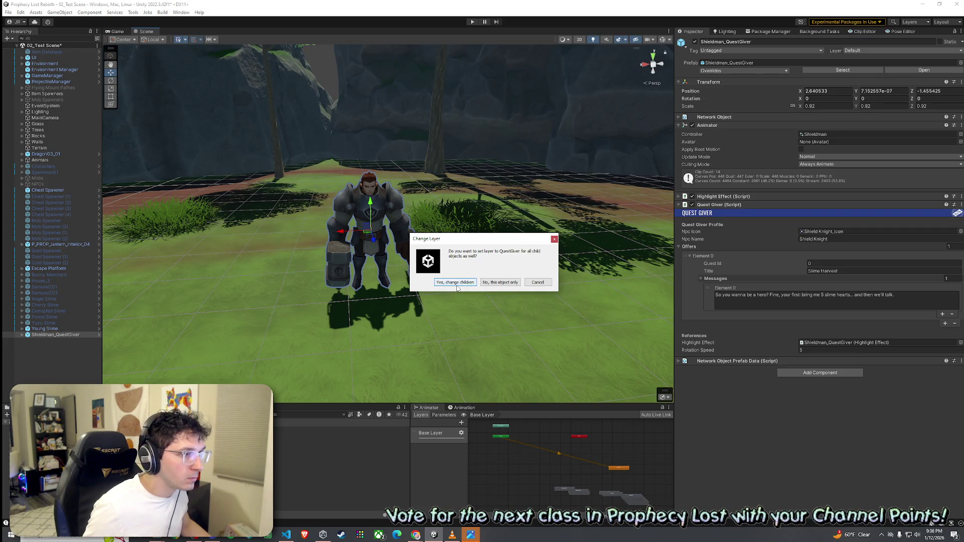
pyautogui.click(456, 282)
# Save the test scene and start Play mode.
pyautogui.click(8, 12)
pyautogui.click(23, 52)
pyautogui.hotkey('ctrl', 'p')
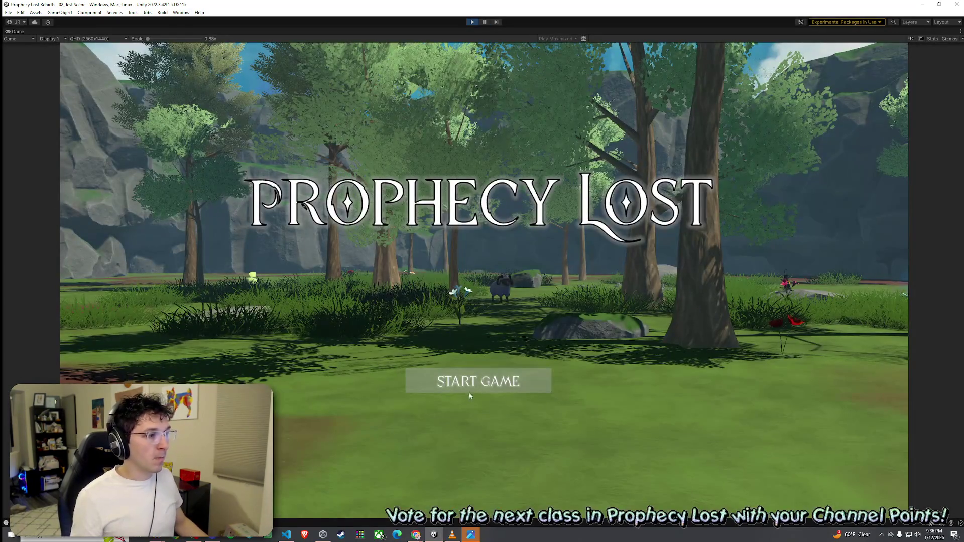
# Start the game, walk the player to the Shieldman NPC, then stop the playtest.
pyautogui.click(471, 387)
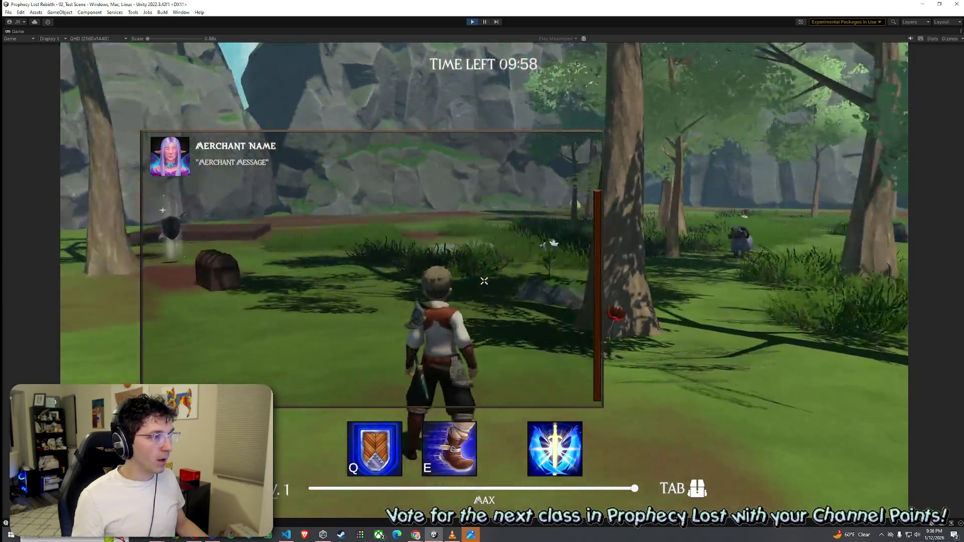
pyautogui.press('w')
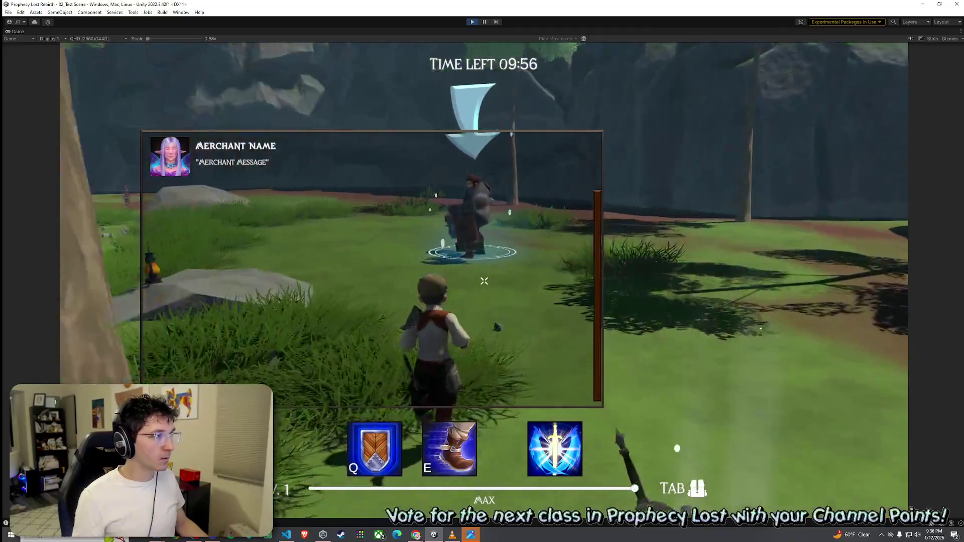
pyautogui.press('w')
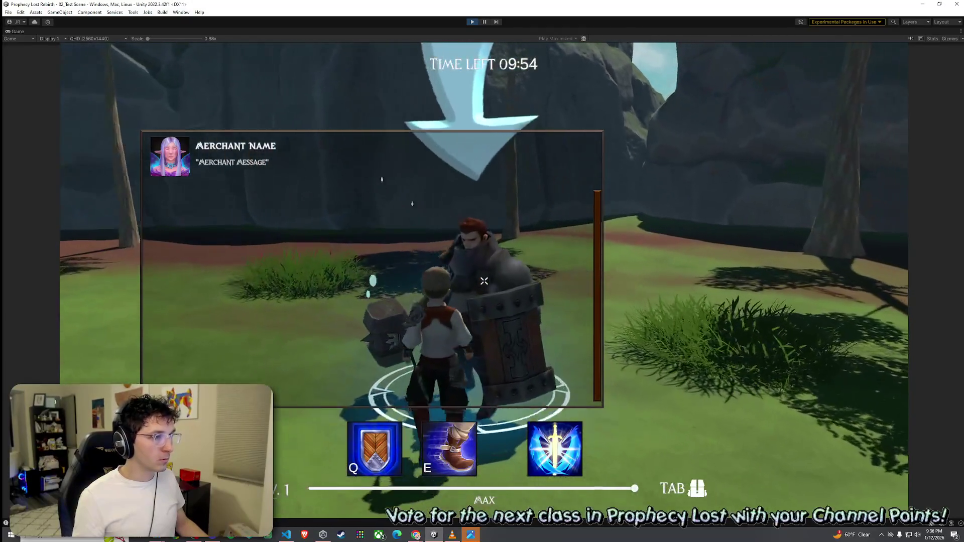
pyautogui.press('d')
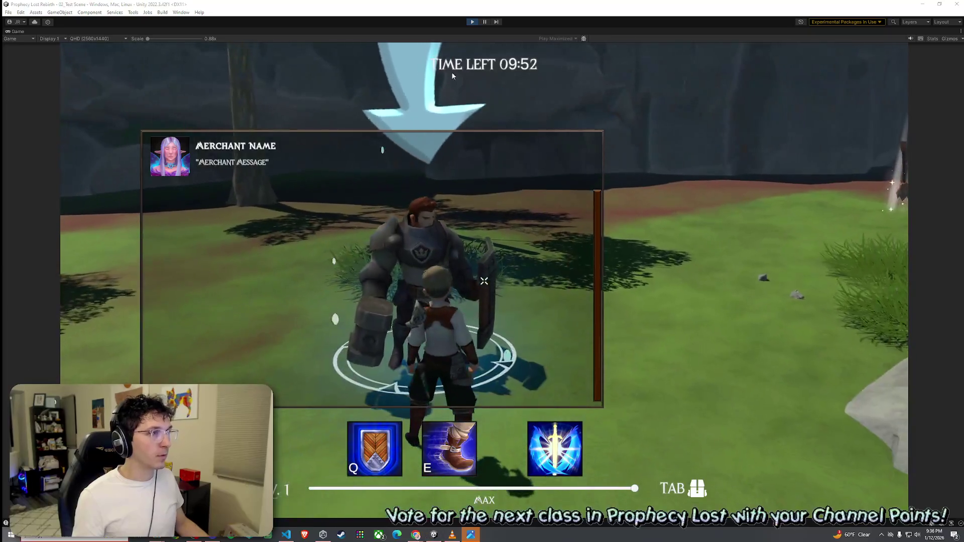
pyautogui.hotkey('ctrl', 'p')
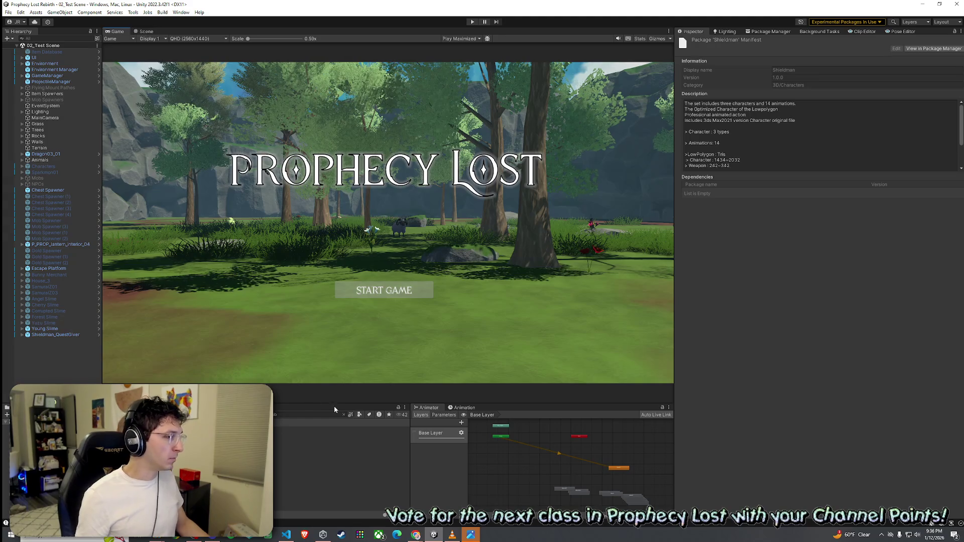
pyautogui.click(310, 415)
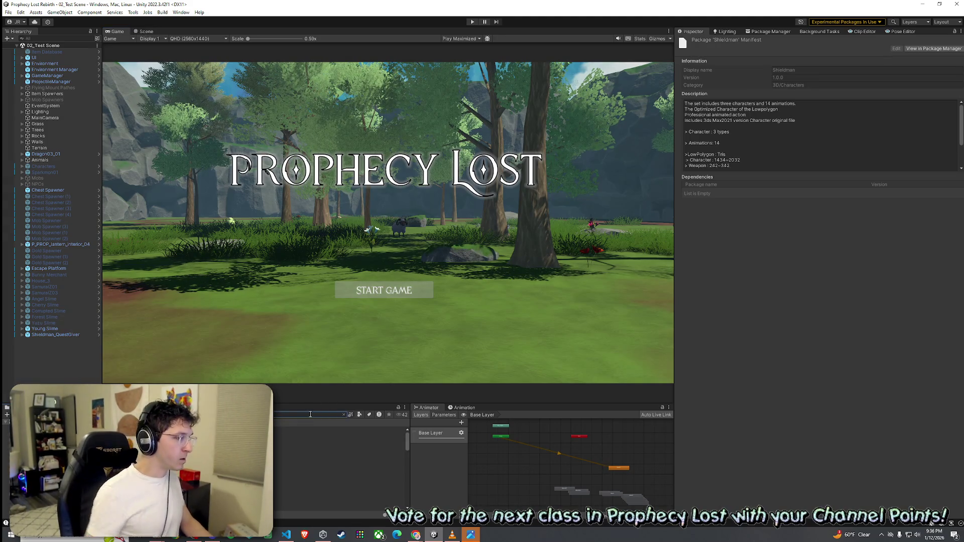
# Open the Player prefab and deactivate the ShopPanelRoot panel.
pyautogui.doubleClick(301, 460)
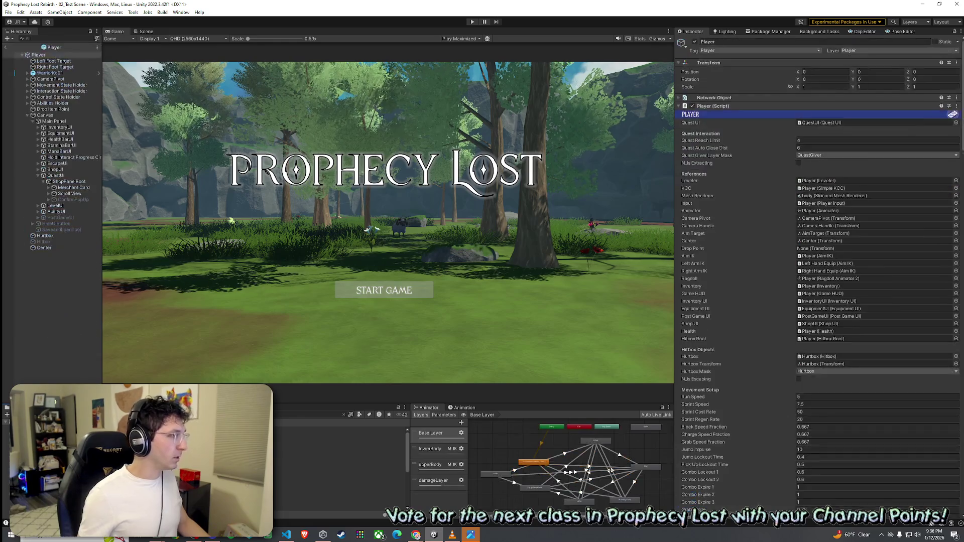
pyautogui.click(65, 182)
pyautogui.hotkey('alt', 'shift', 'a')
pyautogui.click(11, 33)
pyautogui.press('Escape')
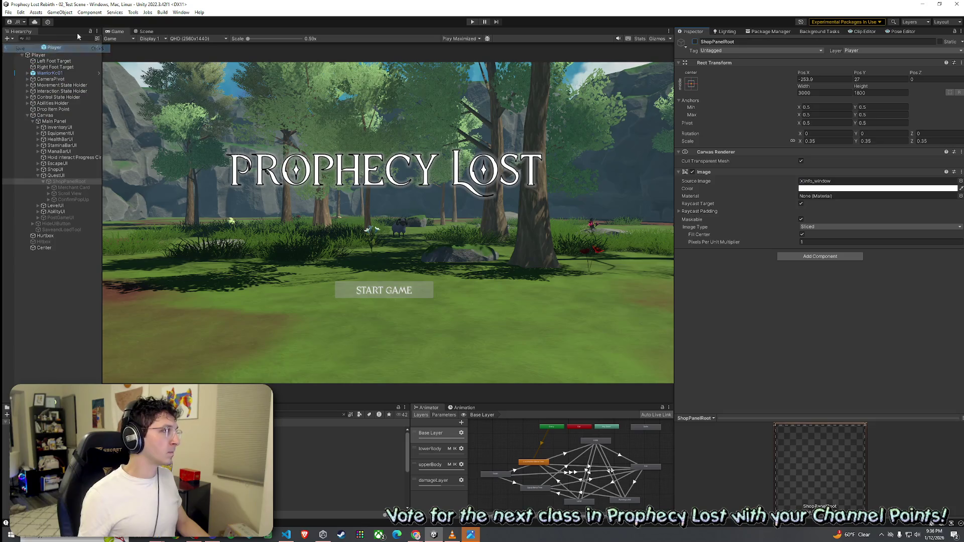
# Move ShopPanelRoot under QuestUI, return to the test scene and select Shieldman_QuestGiver.
pyautogui.click(38, 170)
pyautogui.moveTo(39, 171); pyautogui.dragTo(69, 176)
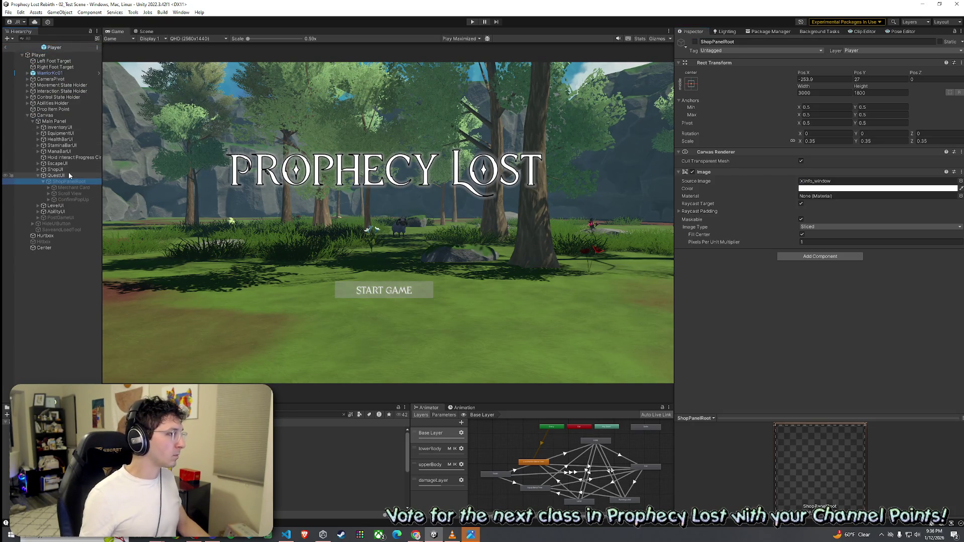
pyautogui.click(7, 48)
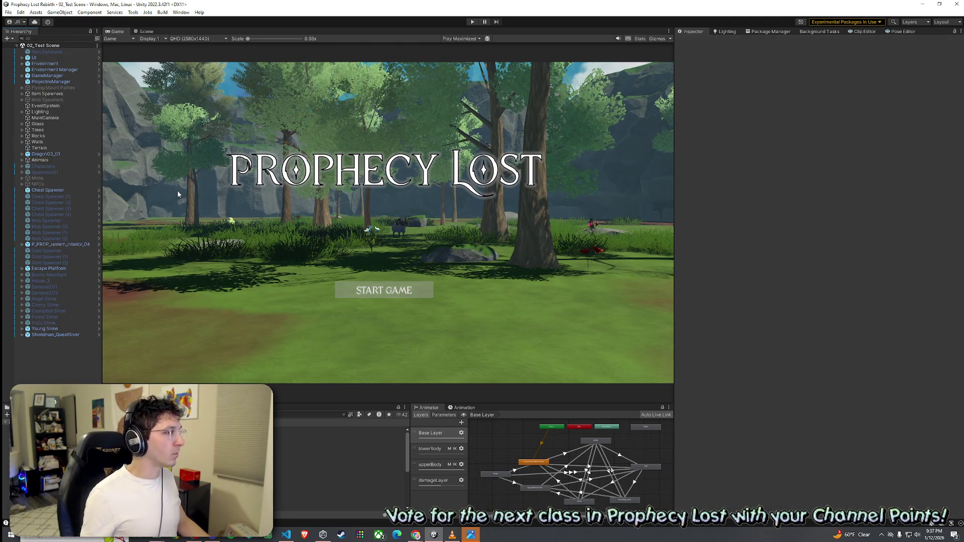
pyautogui.click(82, 336)
pyautogui.rightClick(88, 337)
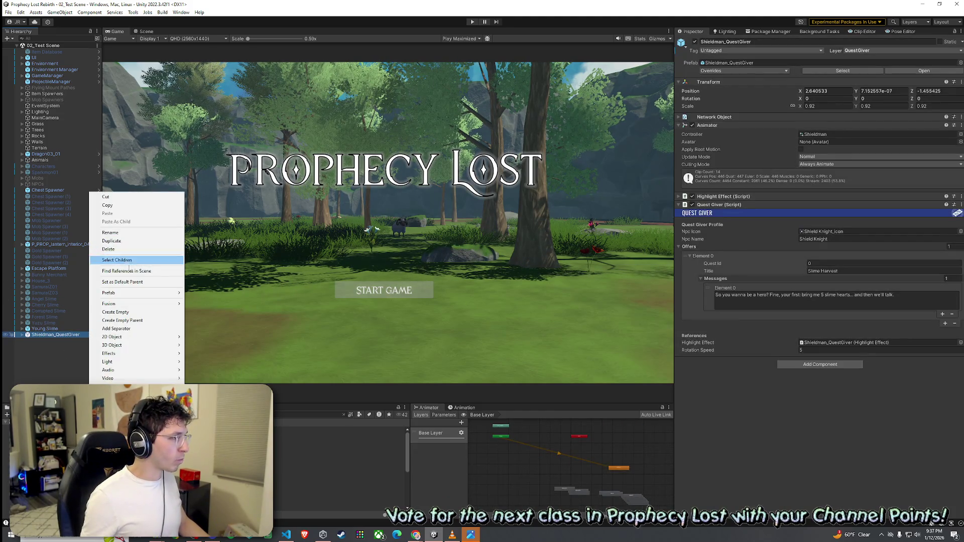
# Open the Shieldman_QuestGiver prefab asset and add a Capsule Collider to it.
pyautogui.moveTo(135, 292)
pyautogui.click(225, 314)
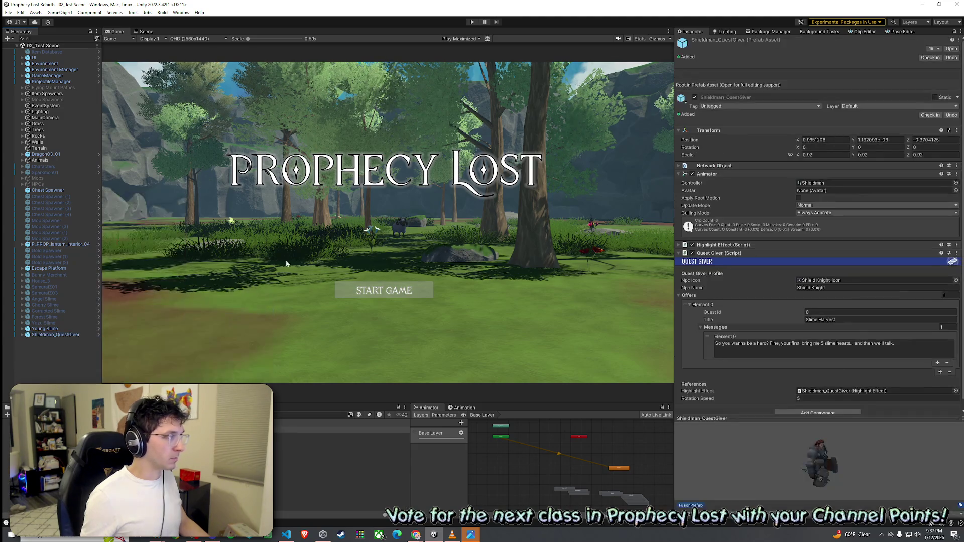
pyautogui.click(146, 31)
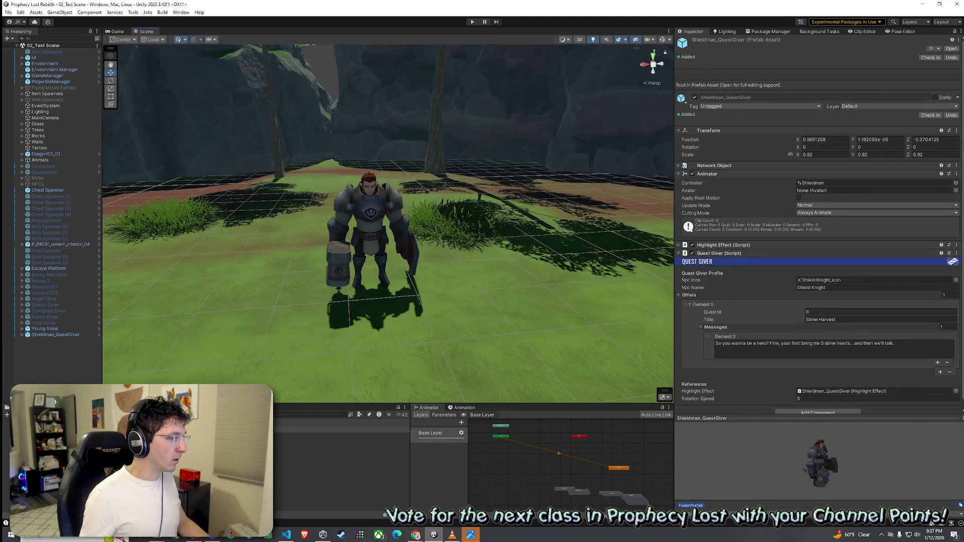
pyautogui.click(951, 48)
pyautogui.click(808, 347)
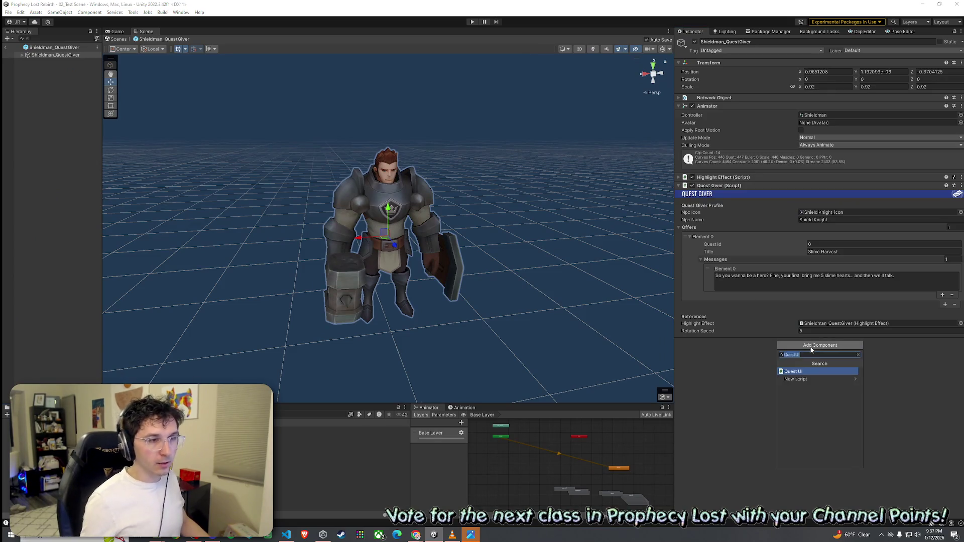
pyautogui.write('capsule')
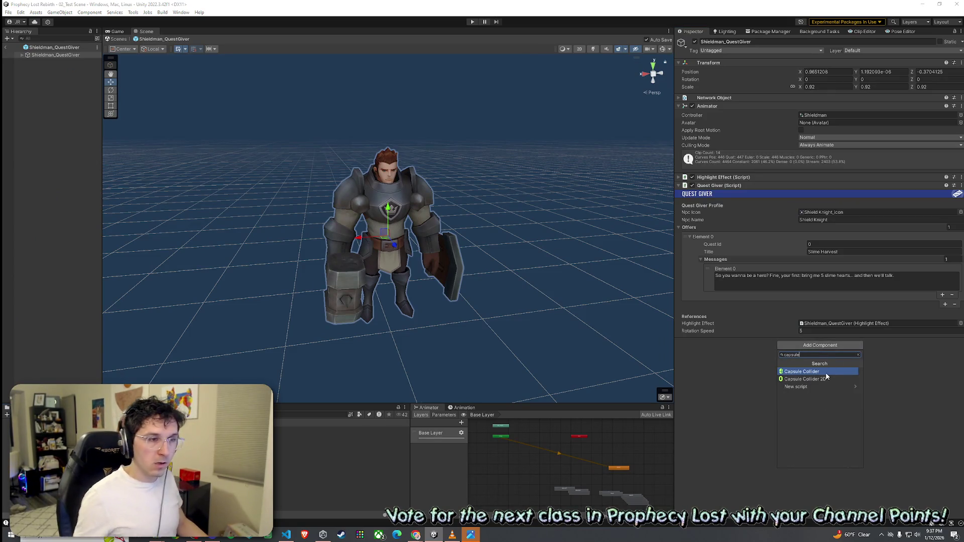
pyautogui.click(827, 374)
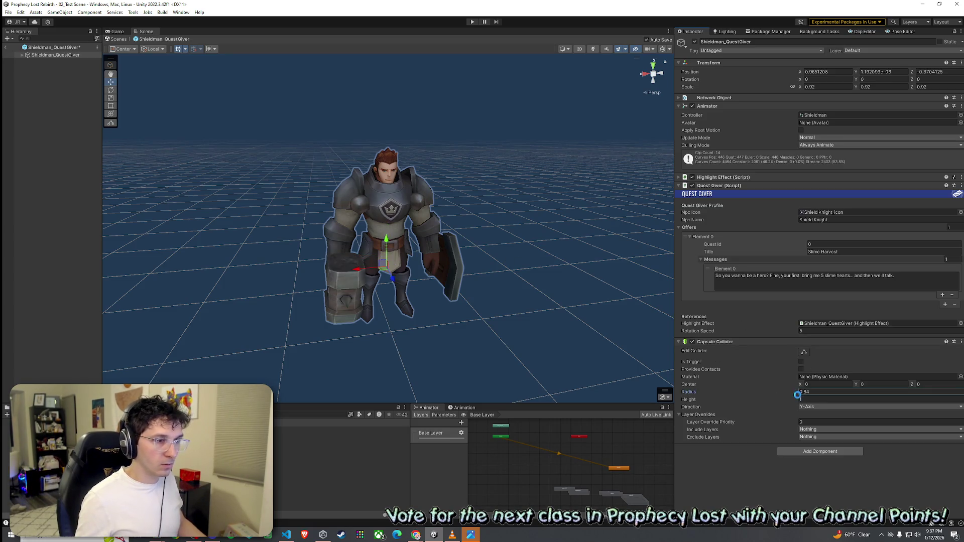
# Fit the collider to radius 0.65, height 1.99, centre Y 0.93, then save.
pyautogui.moveTo(789, 390); pyautogui.dragTo(811, 391)
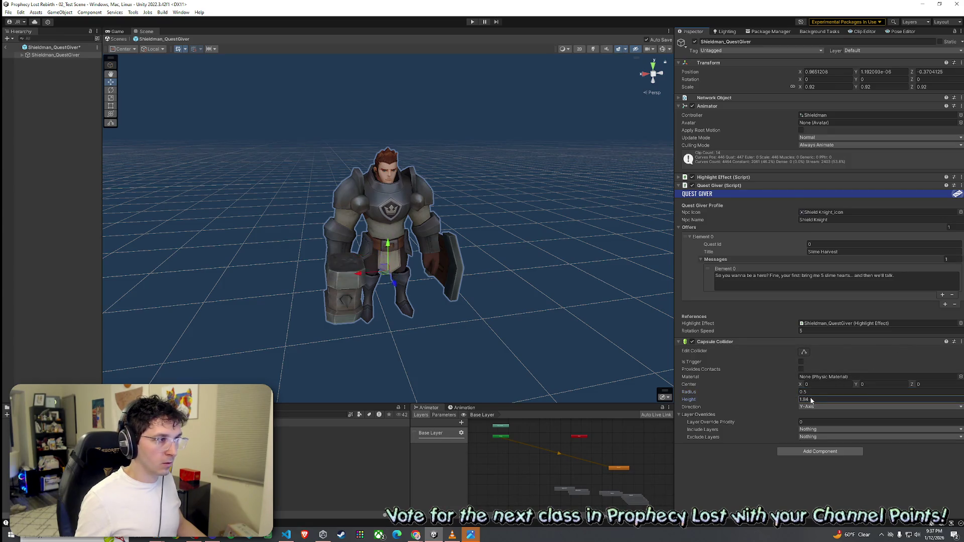
pyautogui.click(662, 49)
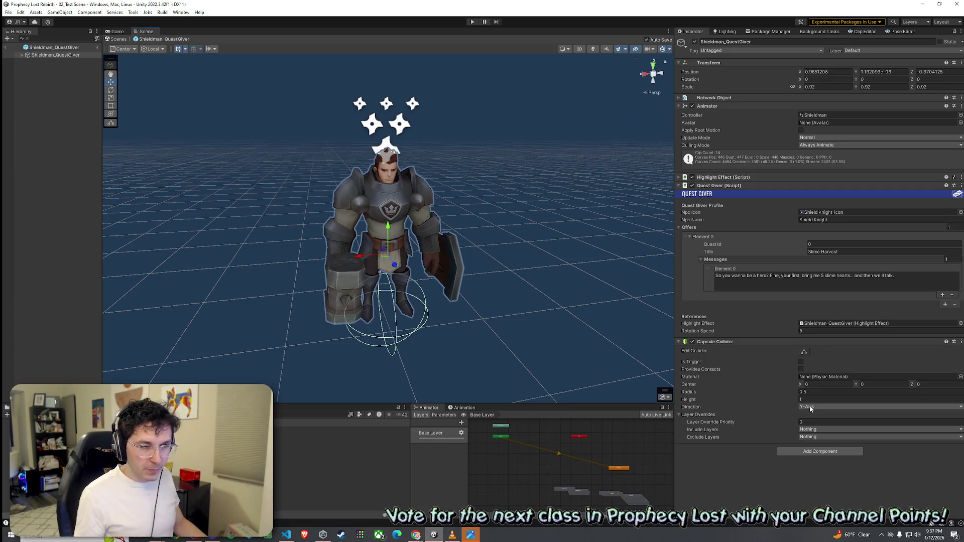
pyautogui.moveTo(786, 394)
pyautogui.mouseDown()
pyautogui.moveTo(808, 401)
pyautogui.moveTo(870, 384)
pyautogui.mouseUp()
pyautogui.moveTo(481, 335)
pyautogui.mouseDown()
pyautogui.moveTo(73, 338)
pyautogui.moveTo(894, 334)
pyautogui.moveTo(617, 328)
pyautogui.moveTo(627, 333)
pyautogui.mouseUp()
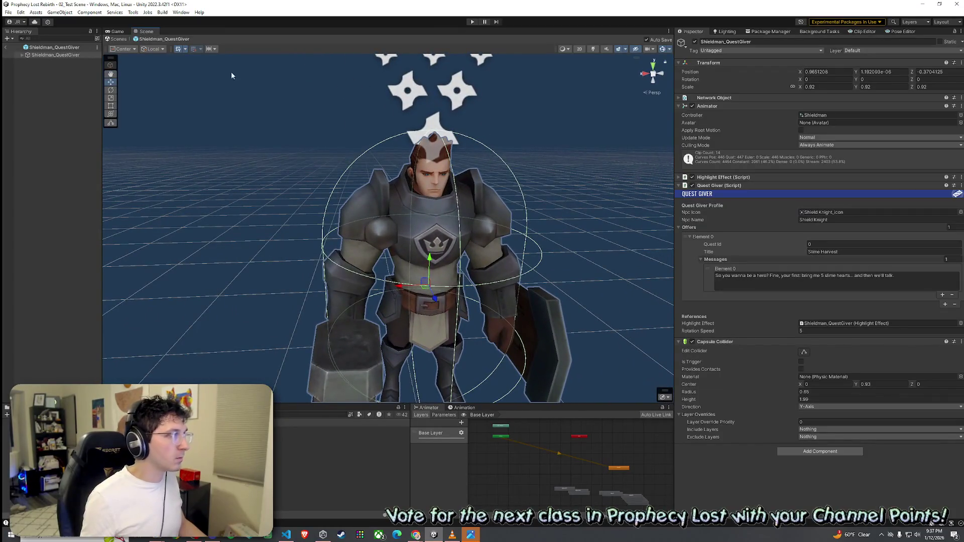
pyautogui.click(20, 12)
pyautogui.click(30, 50)
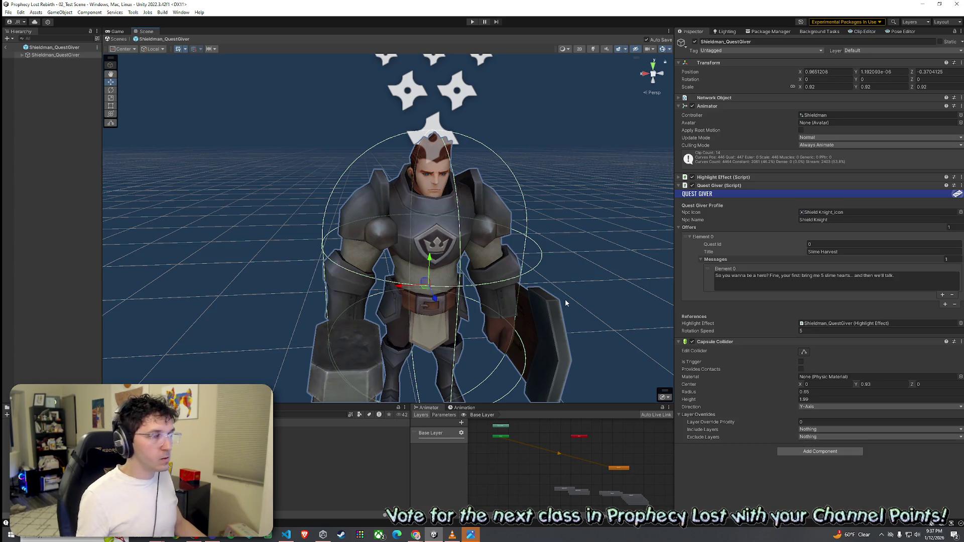
pyautogui.click(6, 48)
pyautogui.click(8, 12)
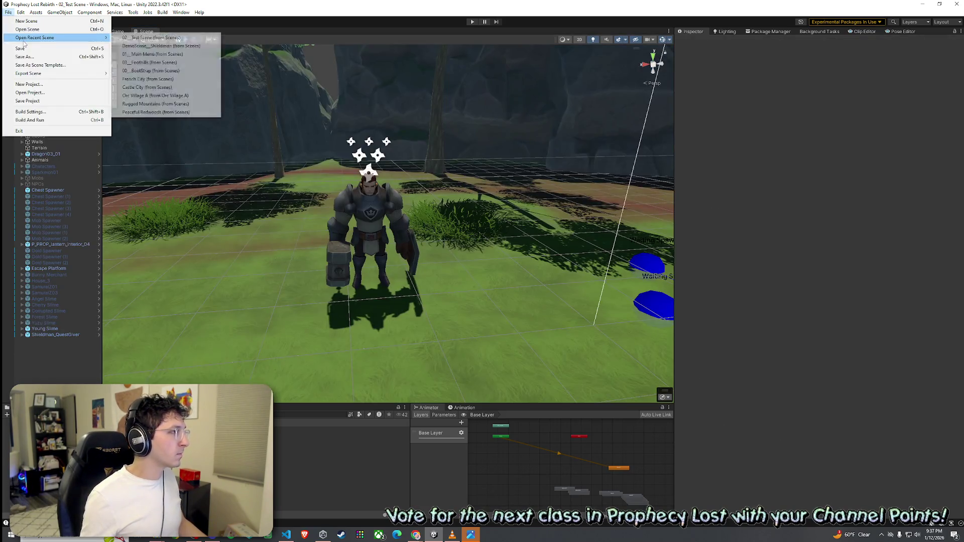
# Playtest the scene up to the Shieldman NPC, then select Shieldman_QuestGiver in the Hierarchy.
pyautogui.click(472, 22)
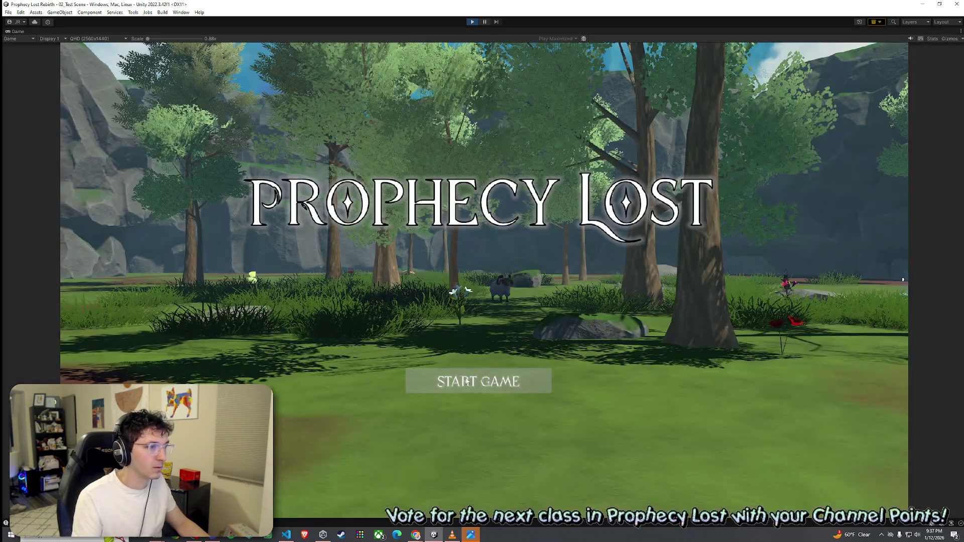
pyautogui.click(475, 387)
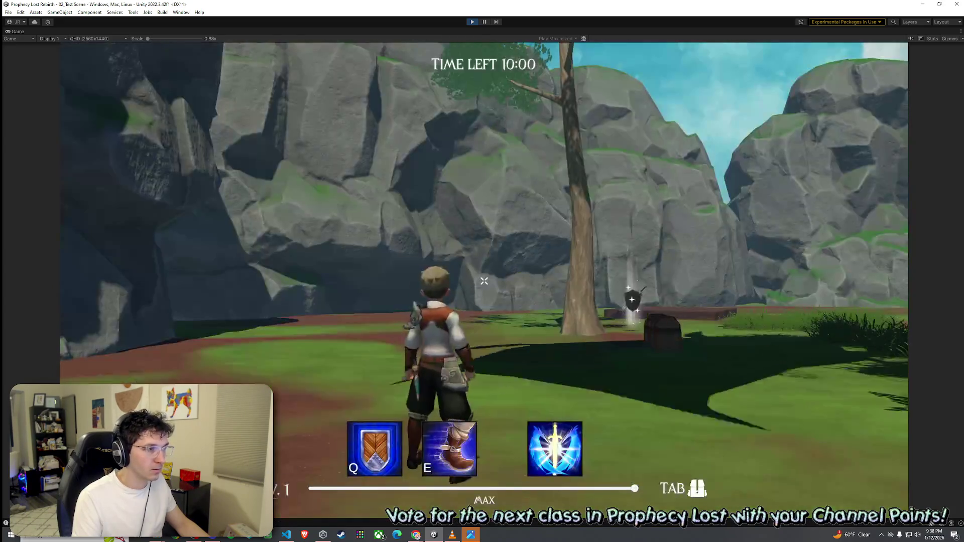
pyautogui.press('w')
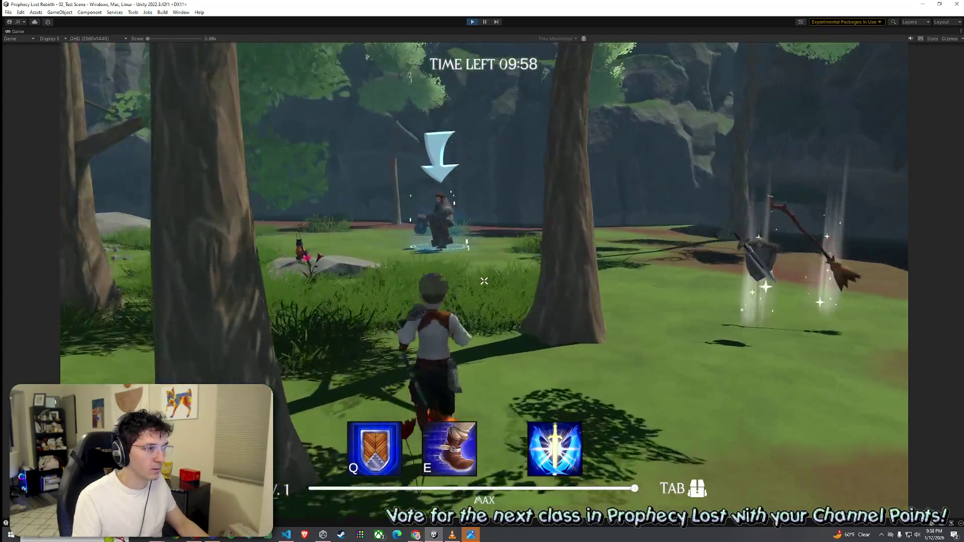
pyautogui.press('w')
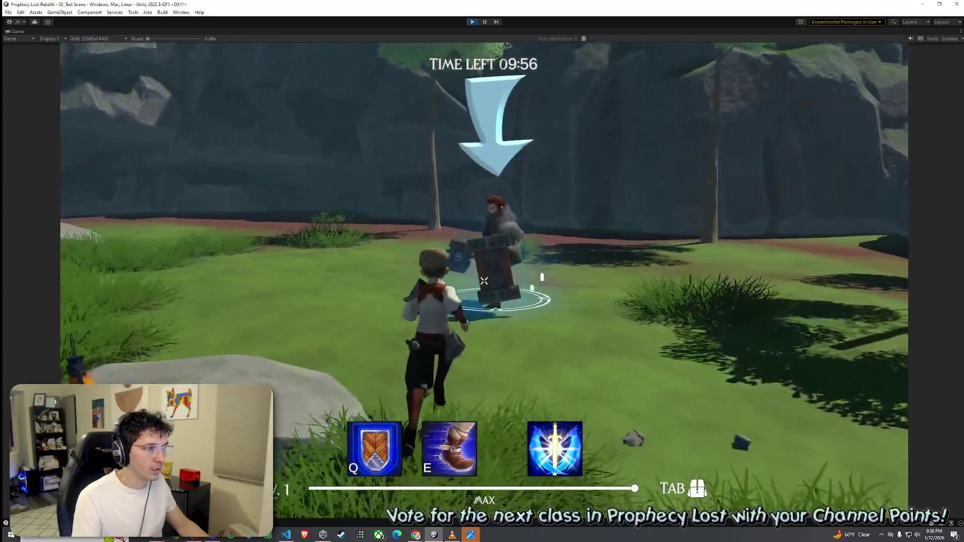
pyautogui.press('w')
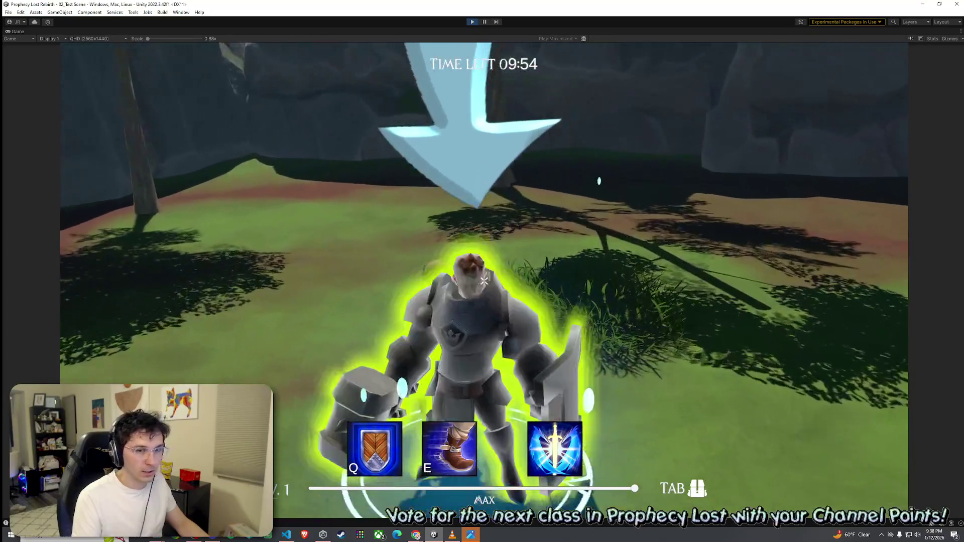
pyautogui.press('w')
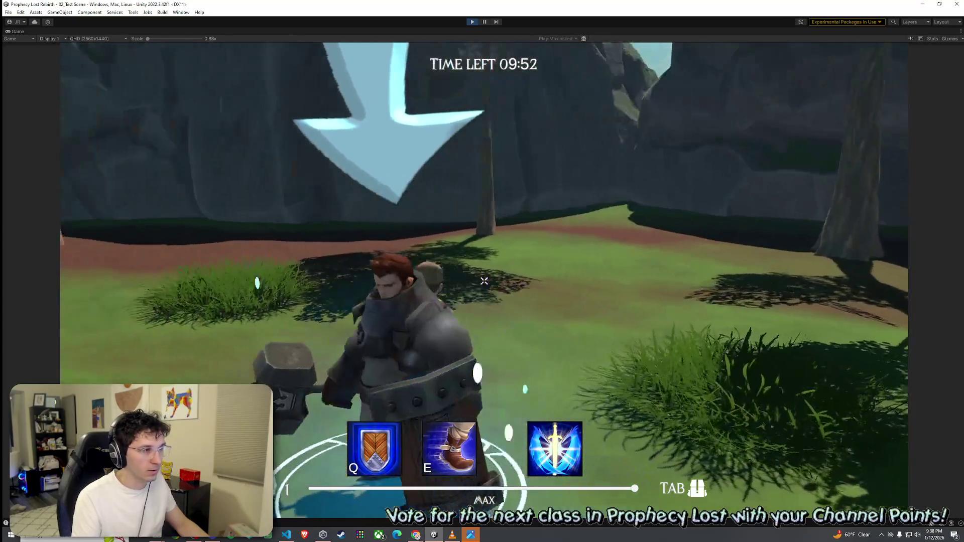
pyautogui.press('w')
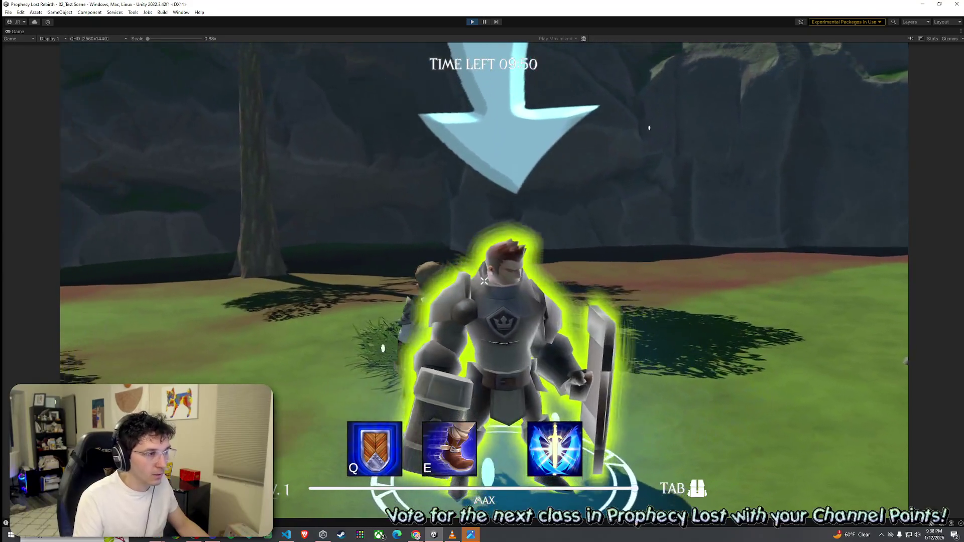
pyautogui.press('w')
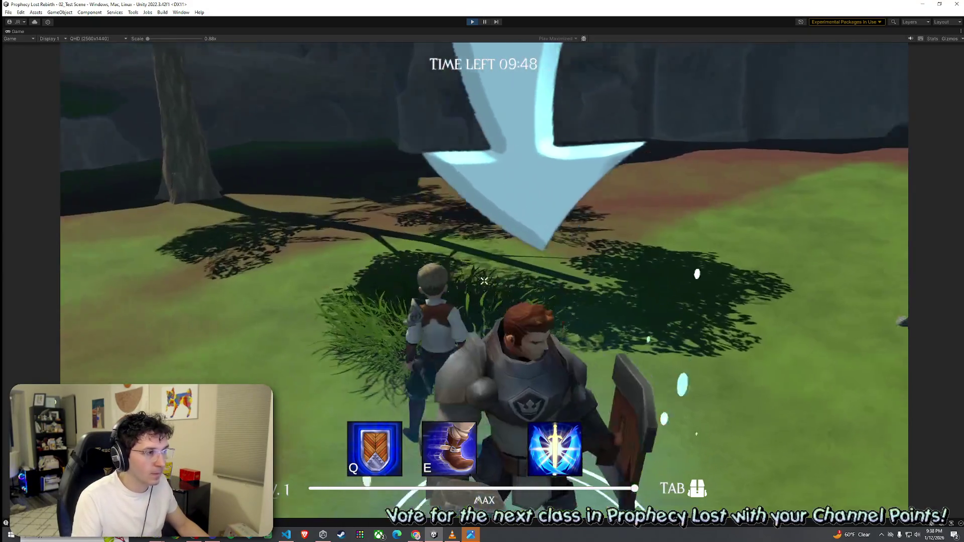
pyautogui.press('w')
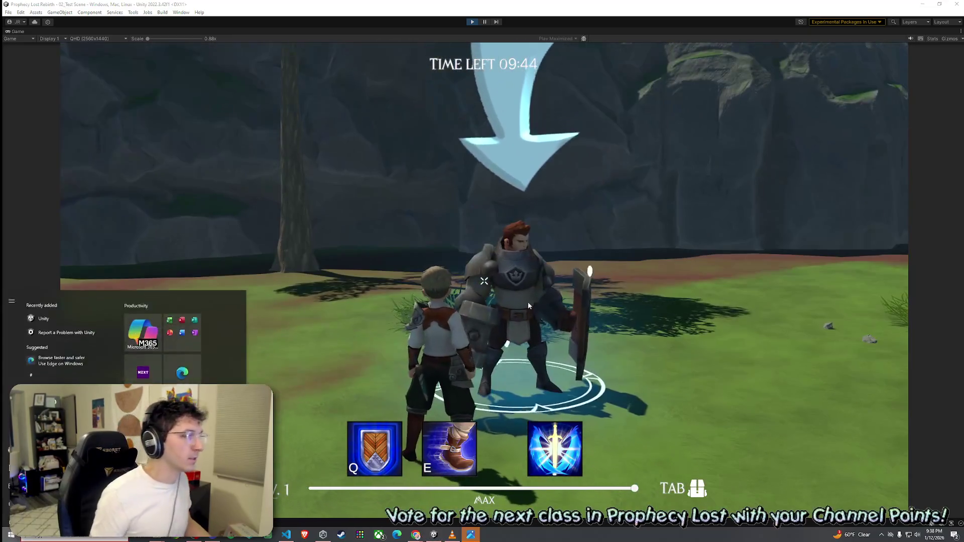
pyautogui.hotkey('shift', 'space')
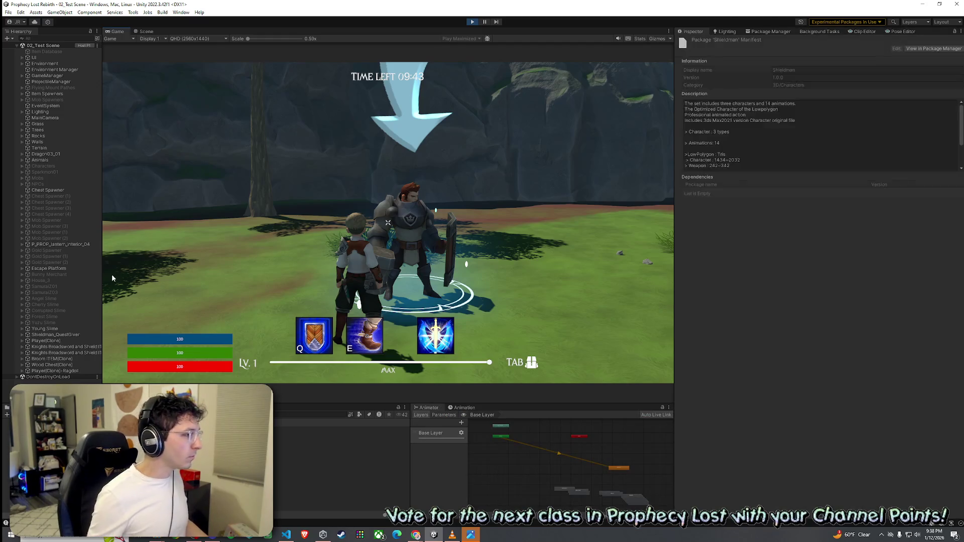
pyautogui.click(60, 335)
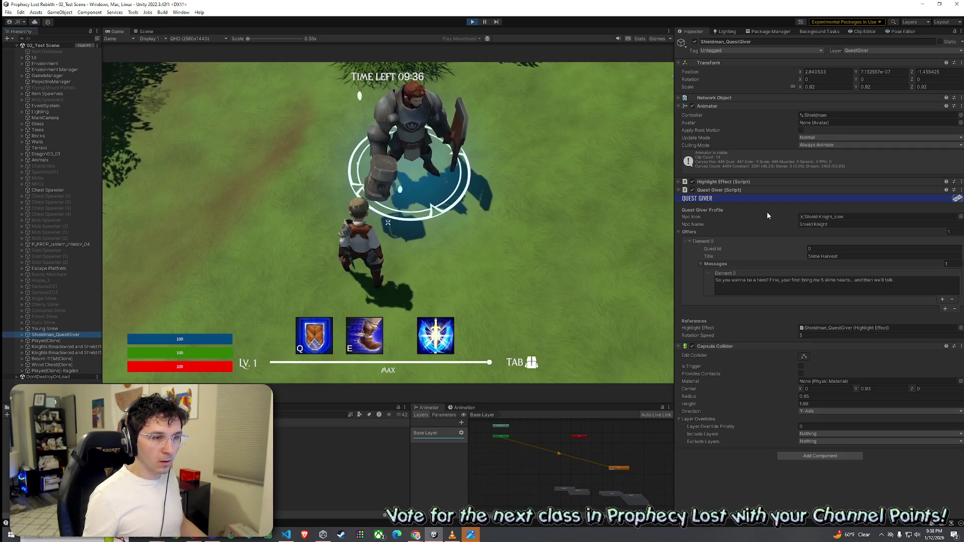
# On the running Player(Clone), set Quest Reach Limit 8 and Quest Auto Close Dist 10.
pyautogui.click(46, 341)
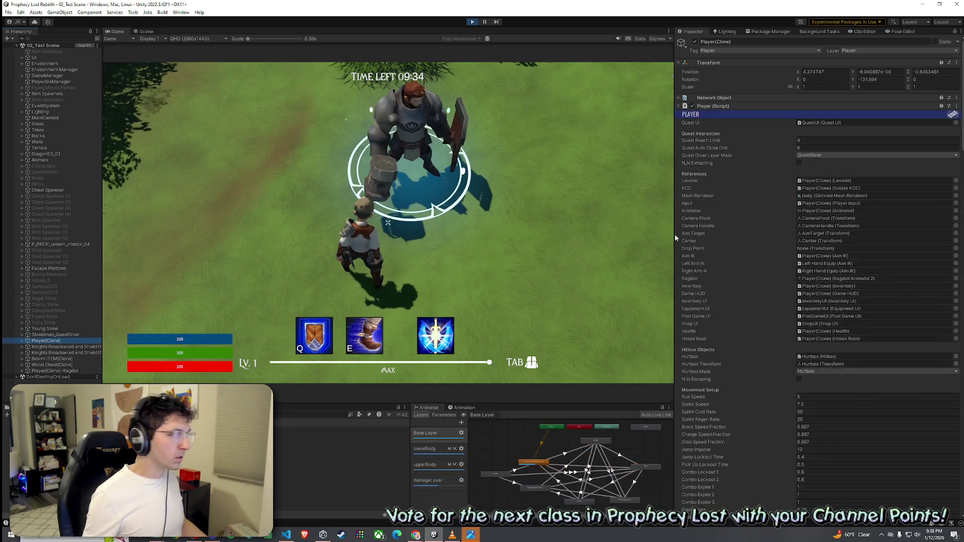
pyautogui.click(824, 140)
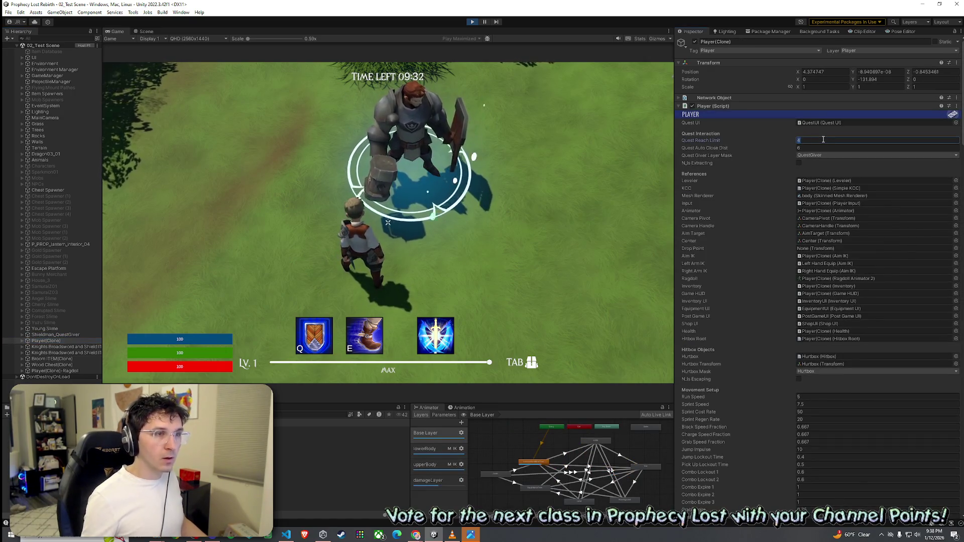
pyautogui.write('8')
pyautogui.press('Tab')
pyautogui.write('10')
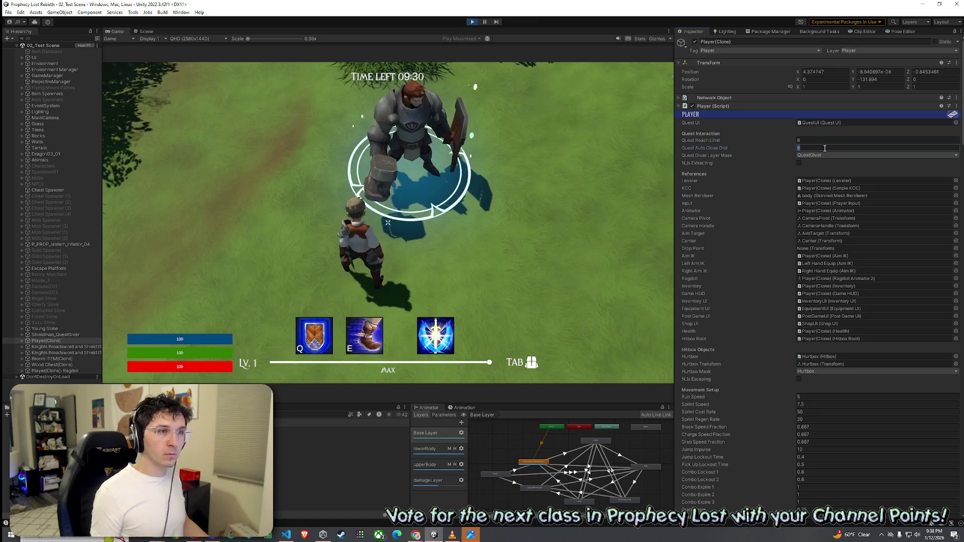
pyautogui.click(584, 204)
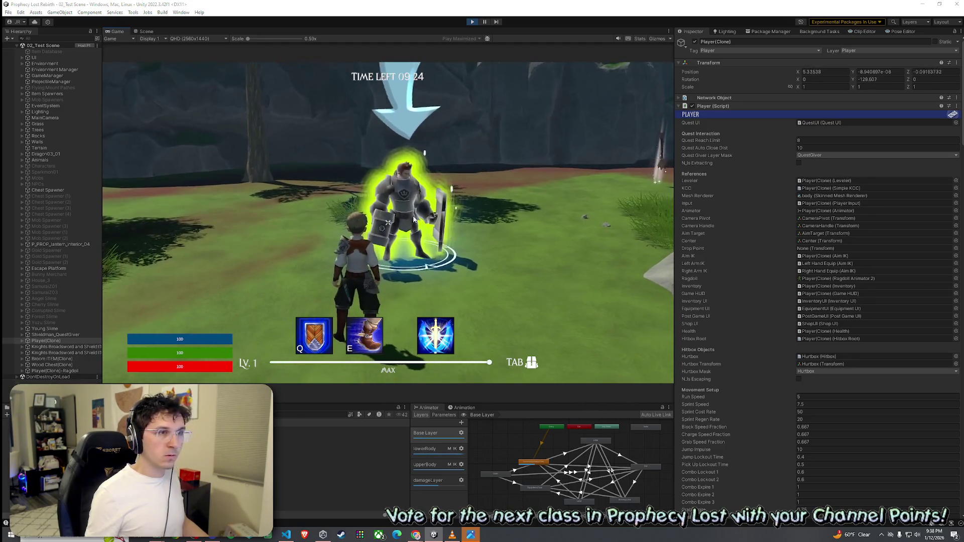
# Change Quest Reach Limit to 7 and Quest Auto Close Dist to 9.
pyautogui.click(817, 139)
pyautogui.write('7')
pyautogui.press('Tab')
pyautogui.write('9')
pyautogui.click(500, 202)
# Walk around the knight to test the quest distances, then stop Play mode.
pyautogui.press('w')
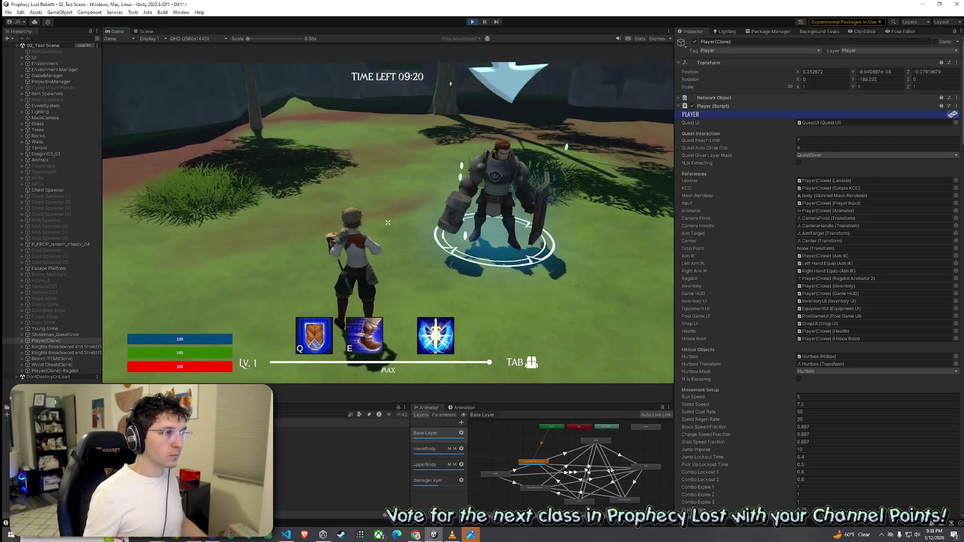
pyautogui.press('w')
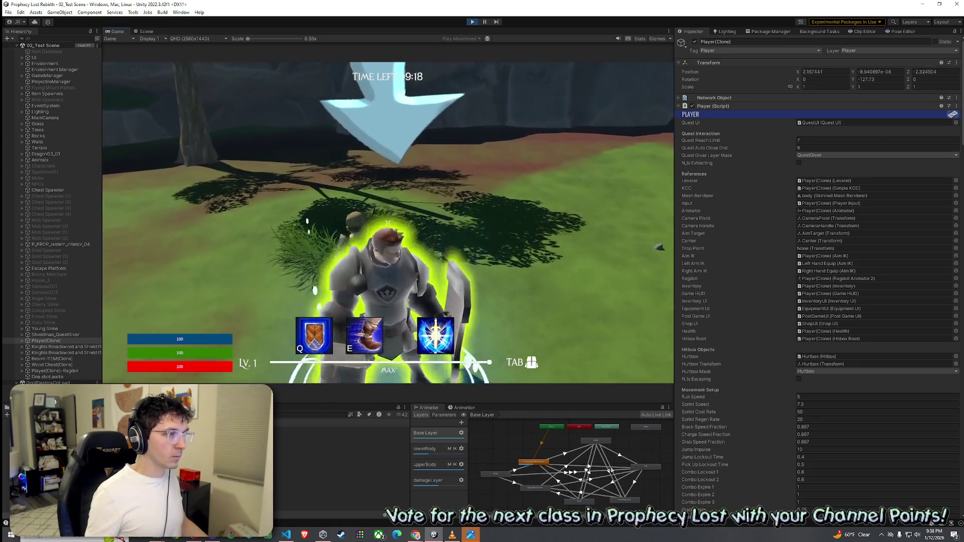
pyautogui.press('w')
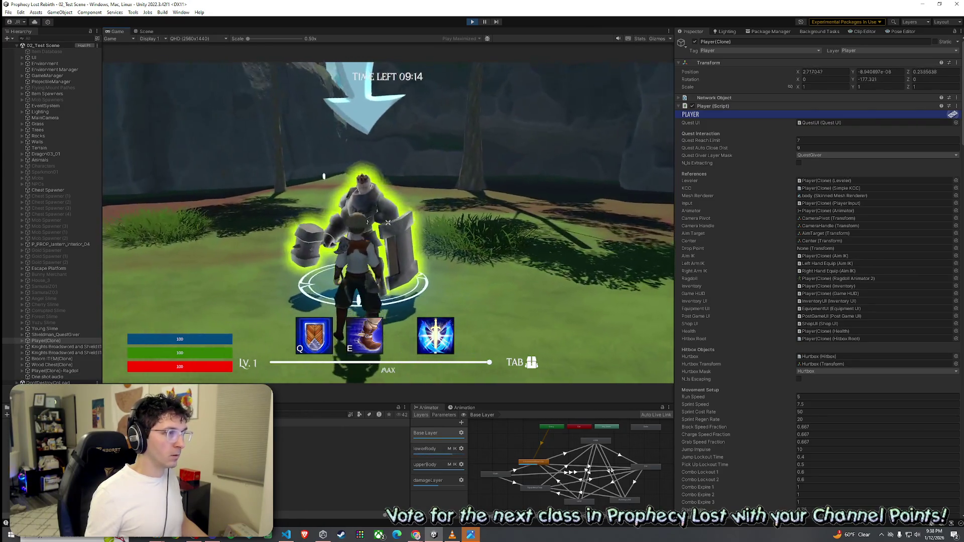
pyautogui.press('e')
pyautogui.press('w')
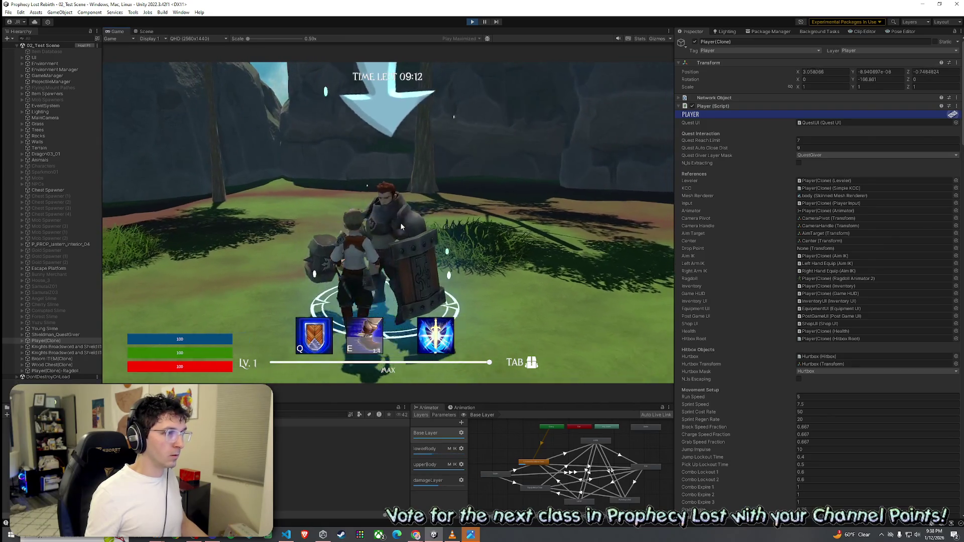
pyautogui.press('w')
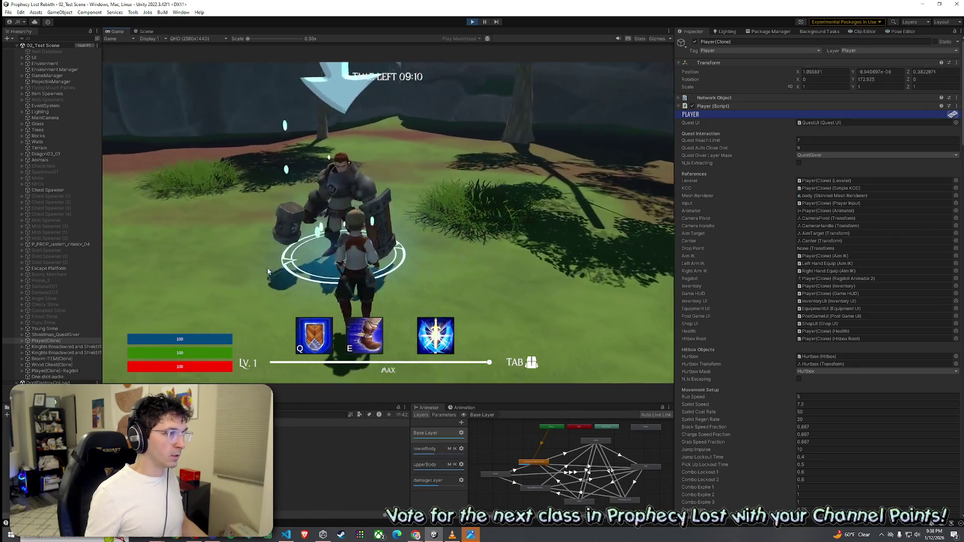
pyautogui.press('w')
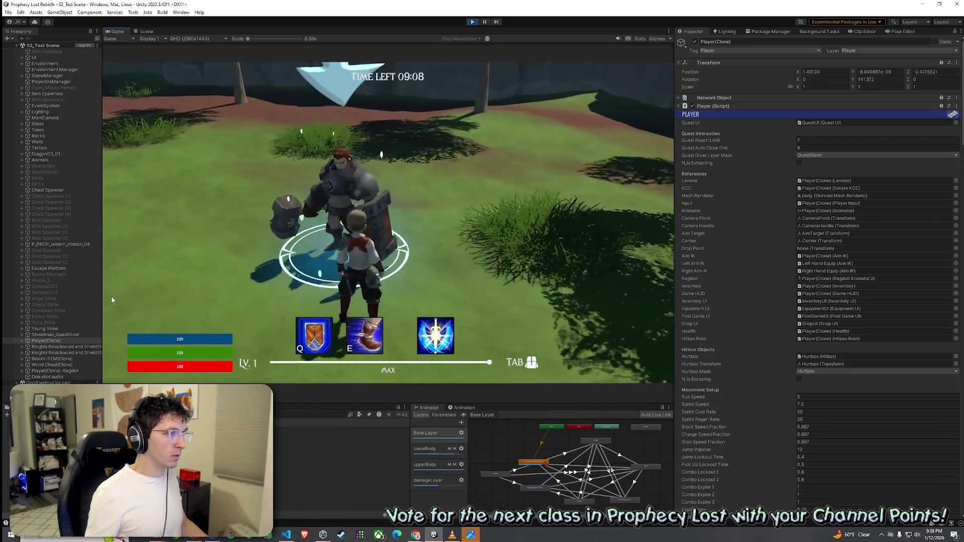
pyautogui.press('w')
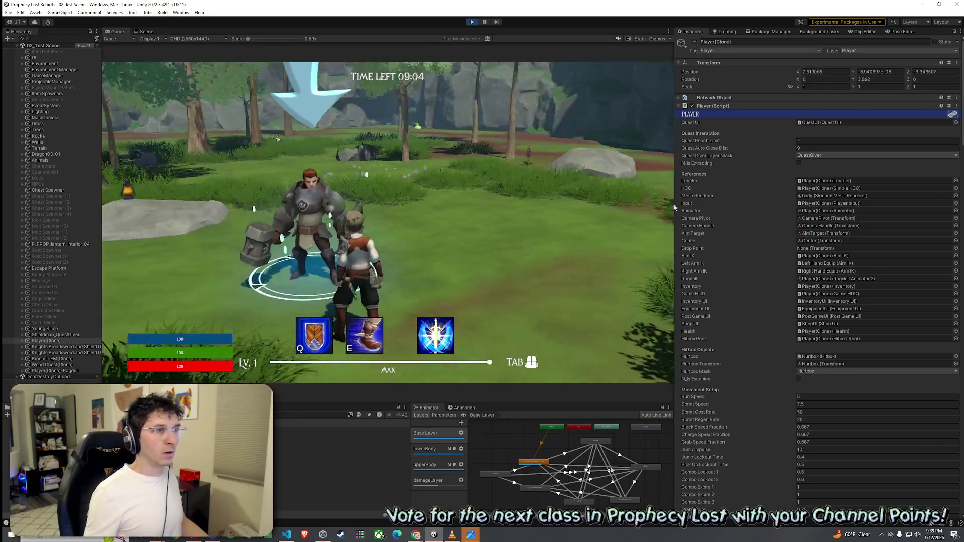
pyautogui.press('super')
pyautogui.press('super')
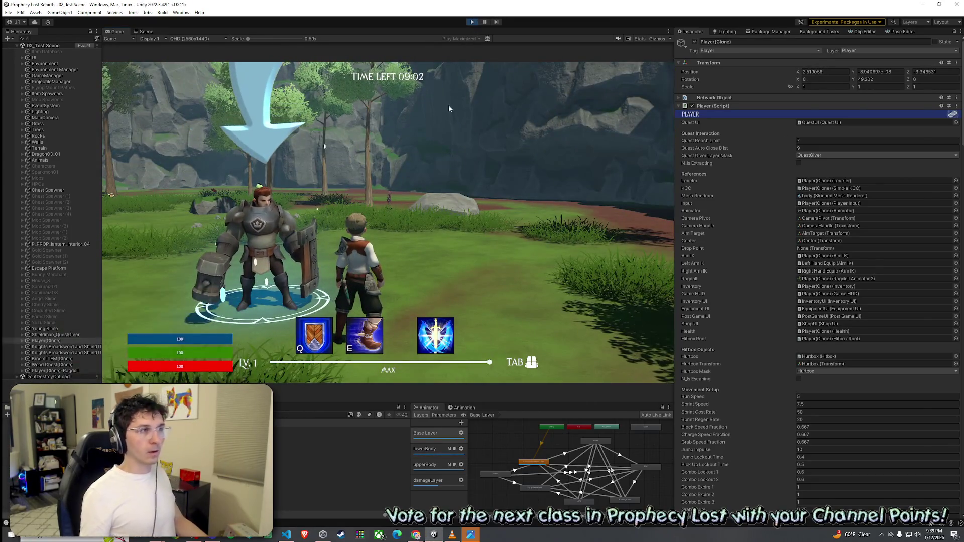
pyautogui.hotkey('ctrl', 'p')
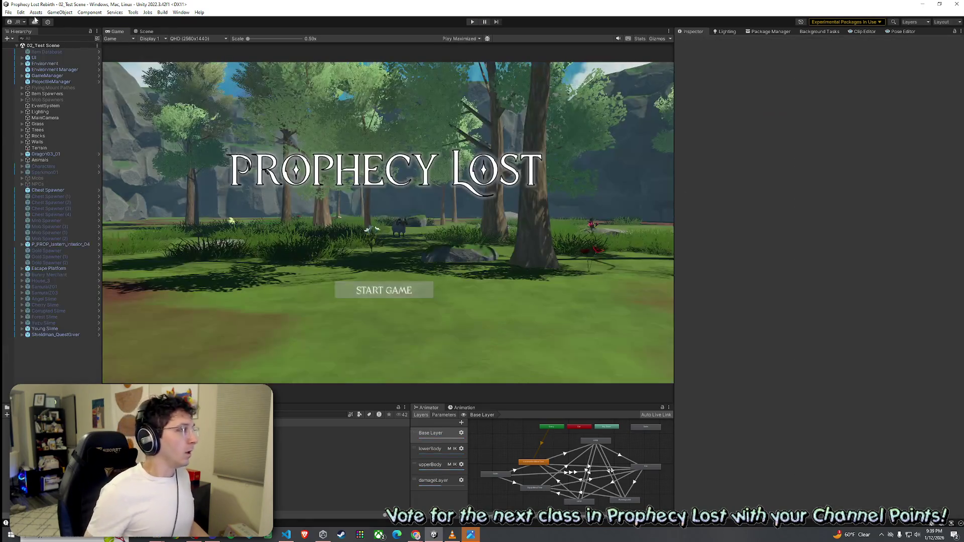
# Save the scene and give the Player prefab Quest Reach Limit 7 and Auto Close Dist 9.
pyautogui.click(8, 12)
pyautogui.click(30, 48)
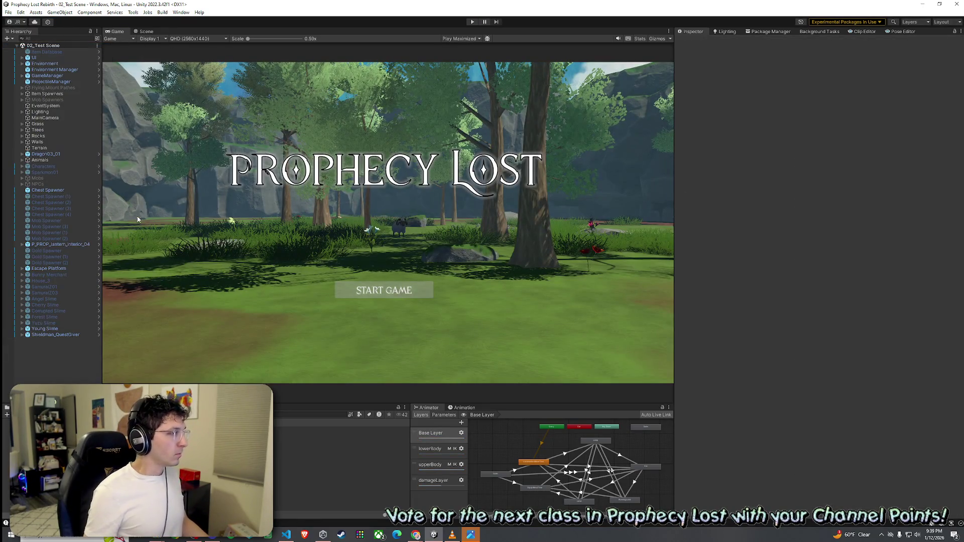
pyautogui.click(100, 429)
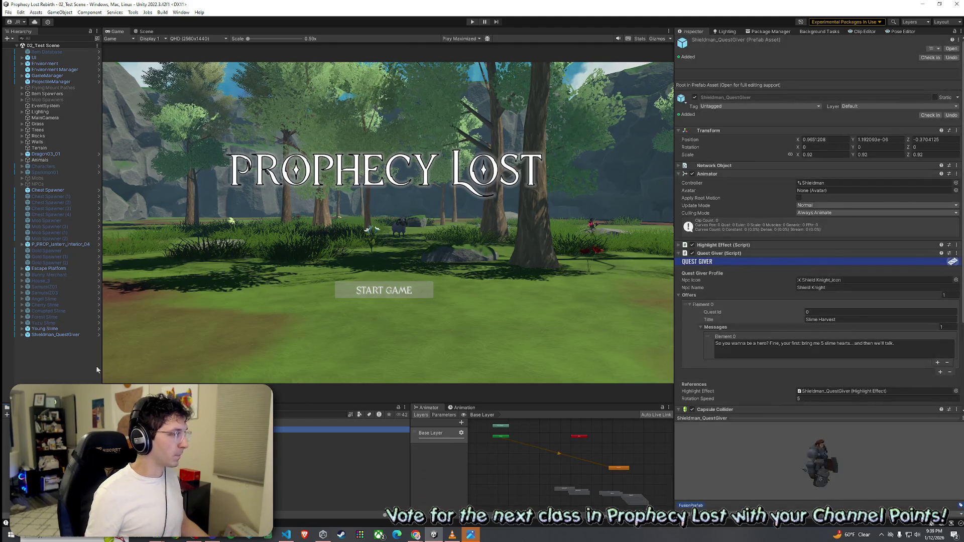
pyautogui.click(242, 415)
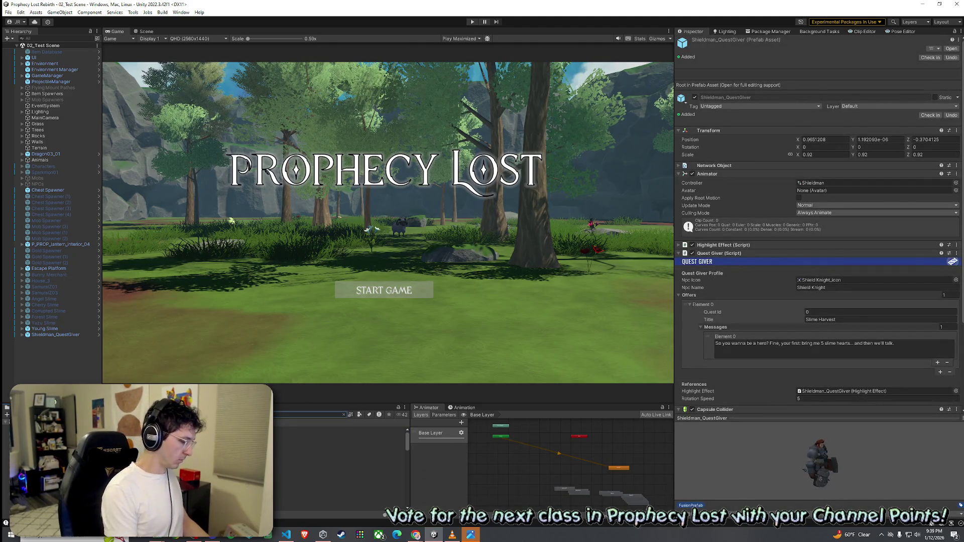
pyautogui.click(342, 460)
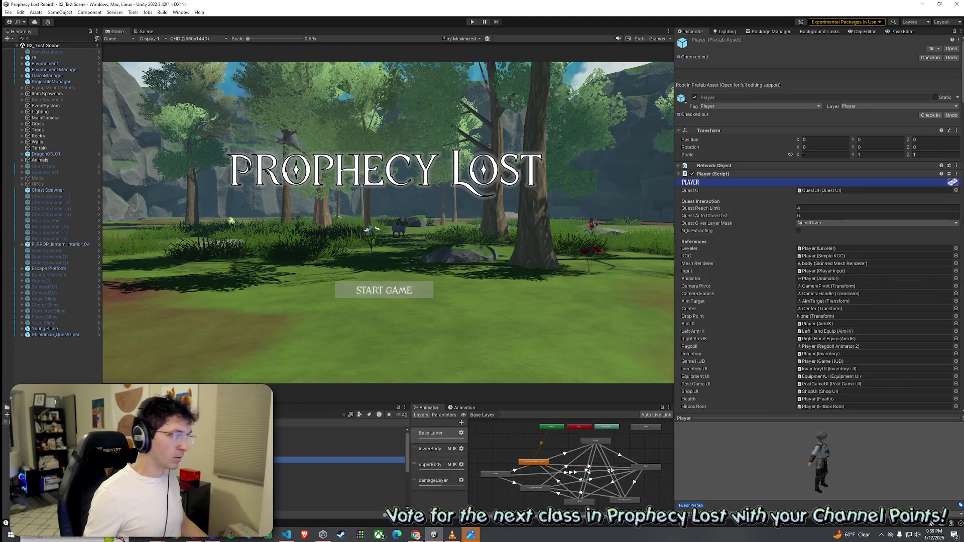
pyautogui.click(847, 207)
pyautogui.write('7')
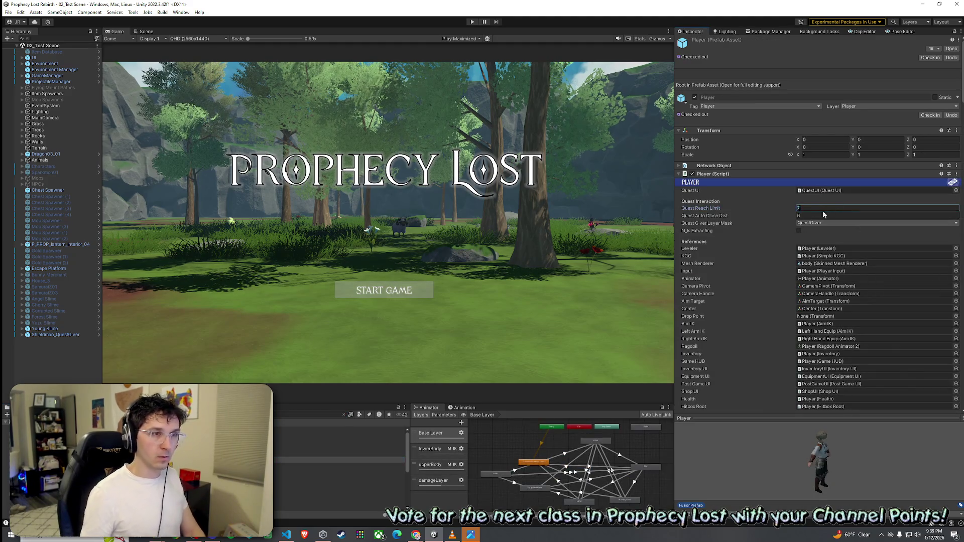
pyautogui.write('9')
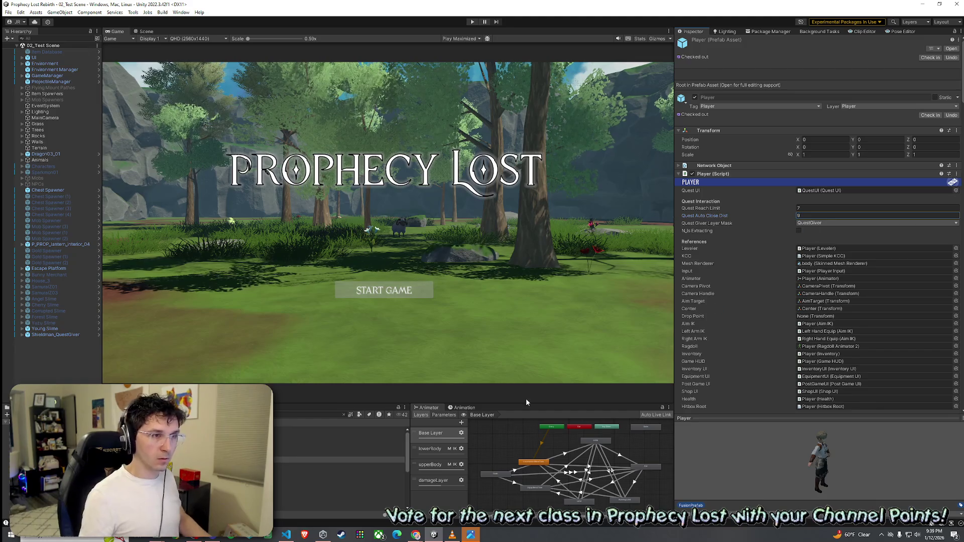
pyautogui.click(241, 460)
# Give Player 1 Quest Reach Limit 7, Auto Close Dist 9 and the QuestGiver layer mask.
pyautogui.press('Down')
pyautogui.click(823, 201)
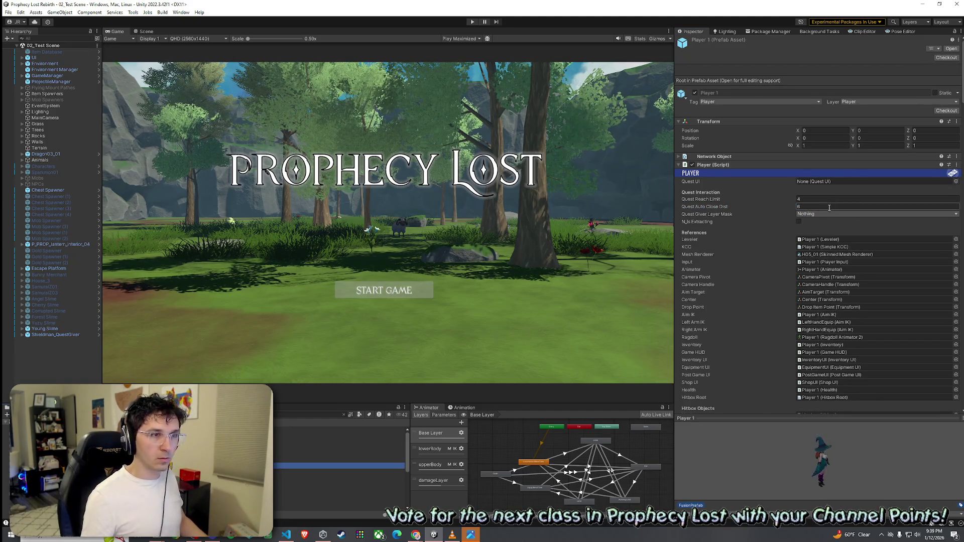
pyautogui.write('7')
pyautogui.click(819, 206)
pyautogui.write('9')
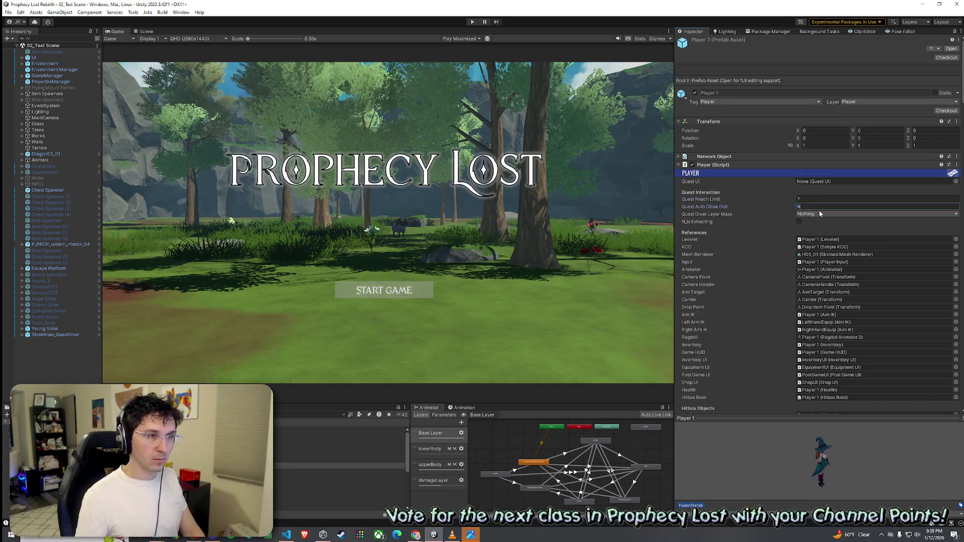
pyautogui.click(819, 213)
pyautogui.click(817, 364)
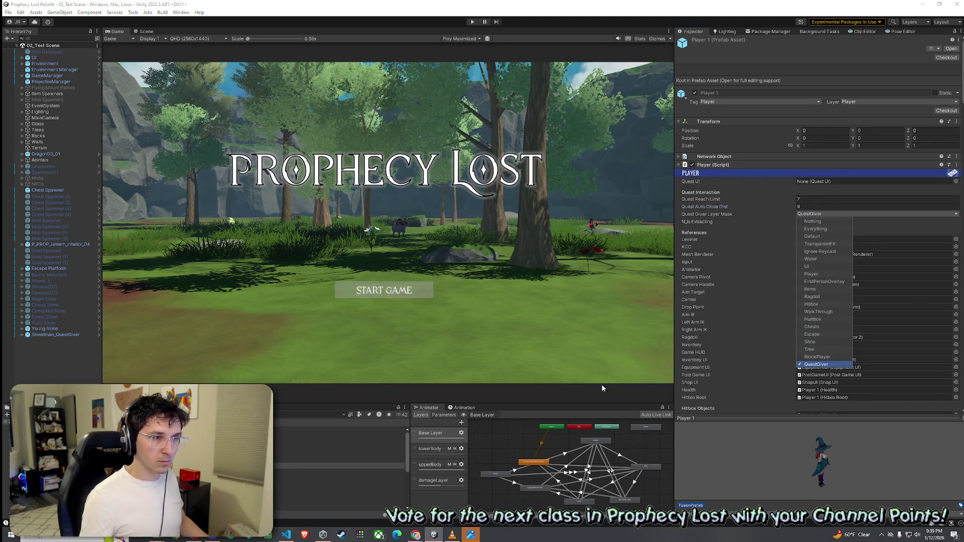
pyautogui.press('Escape')
# Give Player 2 Quest Reach Limit 7, Auto Close Dist 9 and the QuestGiver mask, then save.
pyautogui.press('Down')
pyautogui.click(823, 201)
pyautogui.write('7')
pyautogui.click(819, 206)
pyautogui.write('9')
pyautogui.click(819, 214)
pyautogui.click(817, 364)
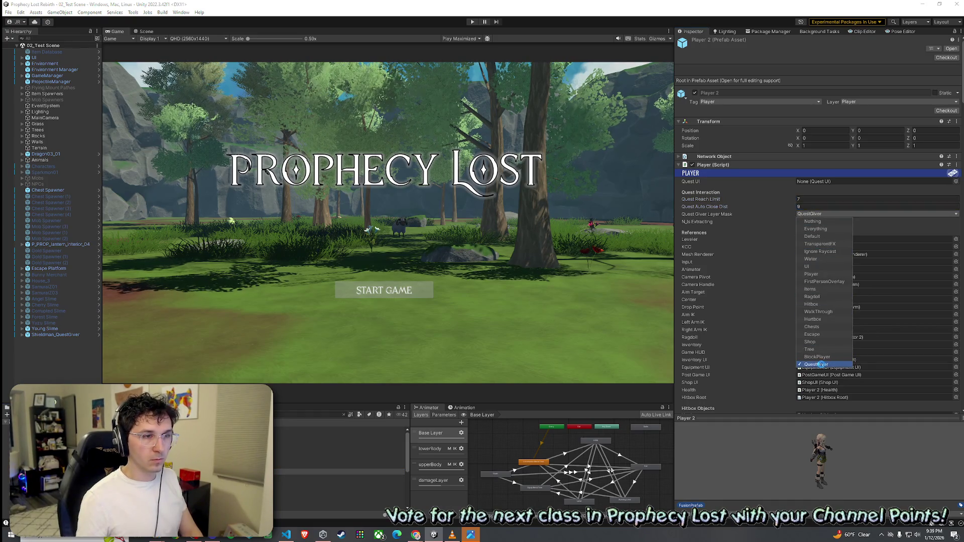
pyautogui.click(9, 12)
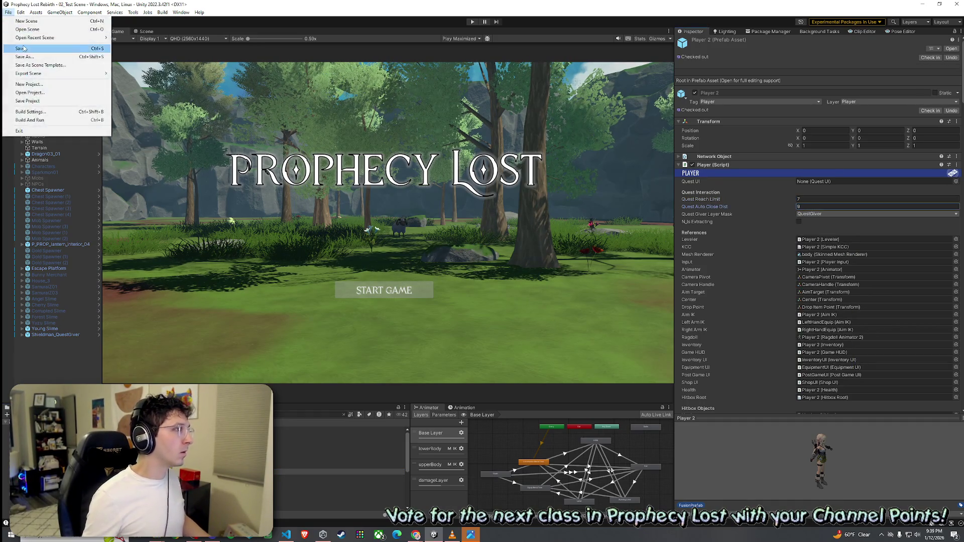
pyautogui.click(20, 48)
pyautogui.click(321, 459)
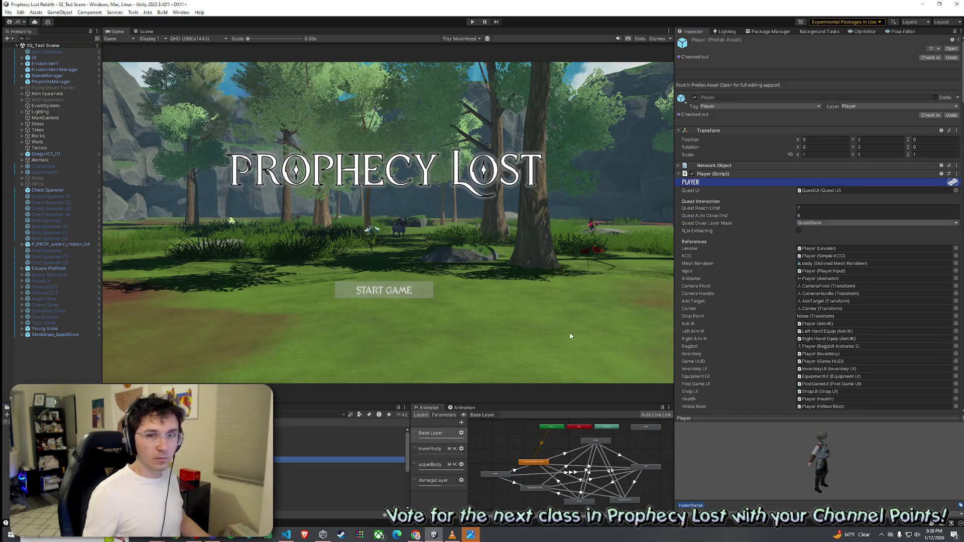
# Save the scene and open the Shieldman_QuestGiver prefab in isolation via Prefab > Open Asset in Isolation.
pyautogui.click(9, 12)
pyautogui.click(21, 48)
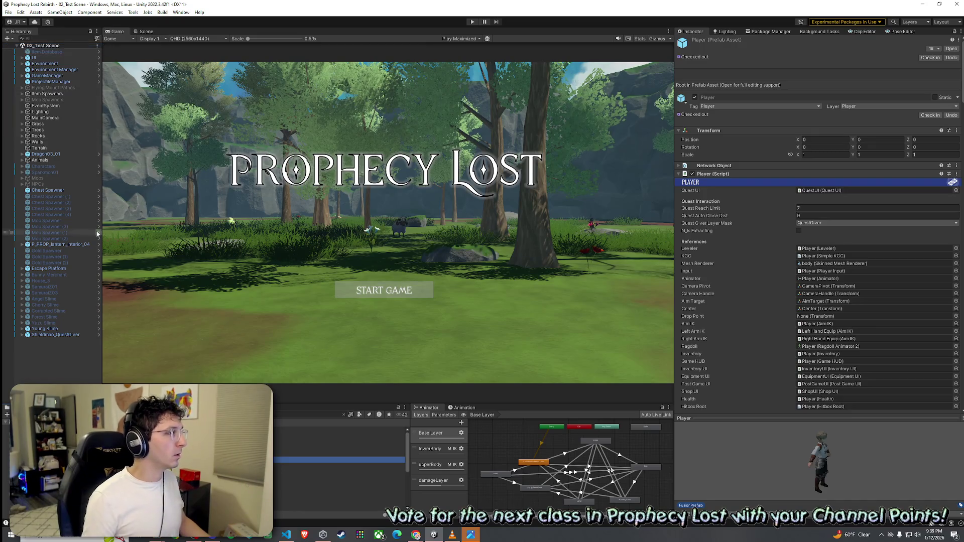
pyautogui.click(56, 336)
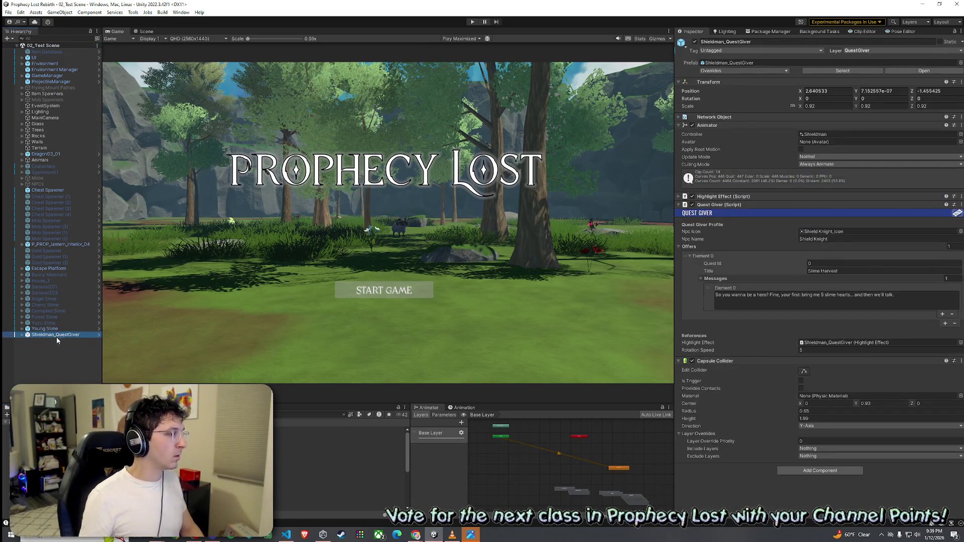
pyautogui.rightClick(55, 338)
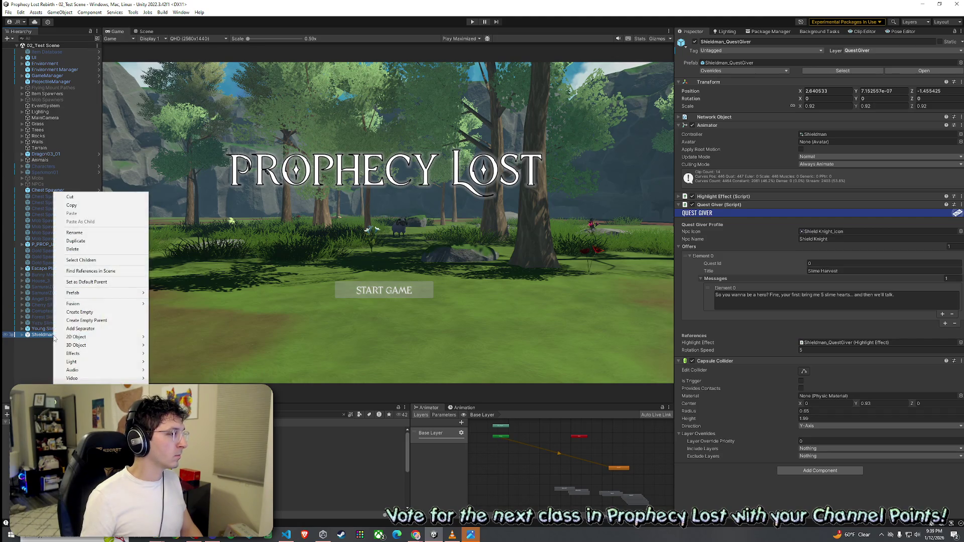
pyautogui.moveTo(73, 304)
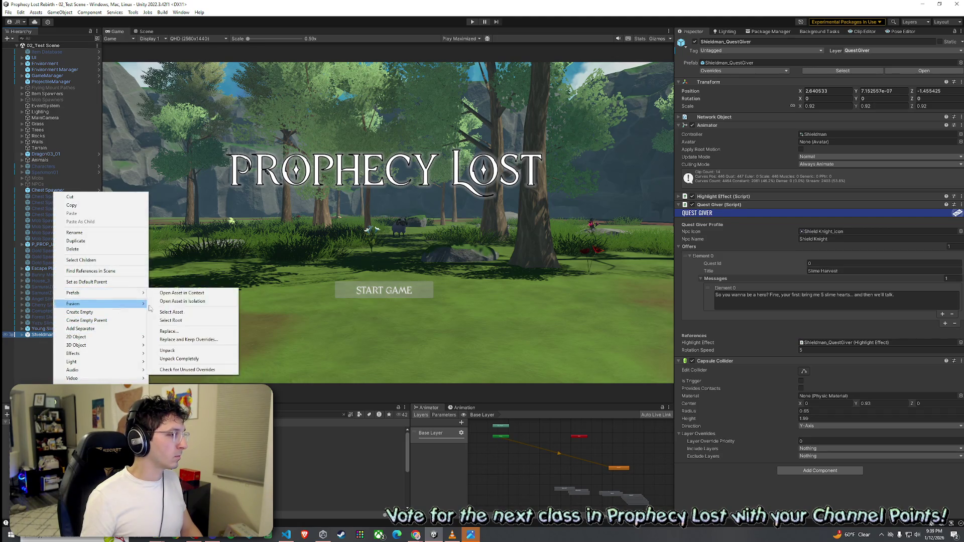
pyautogui.click(176, 312)
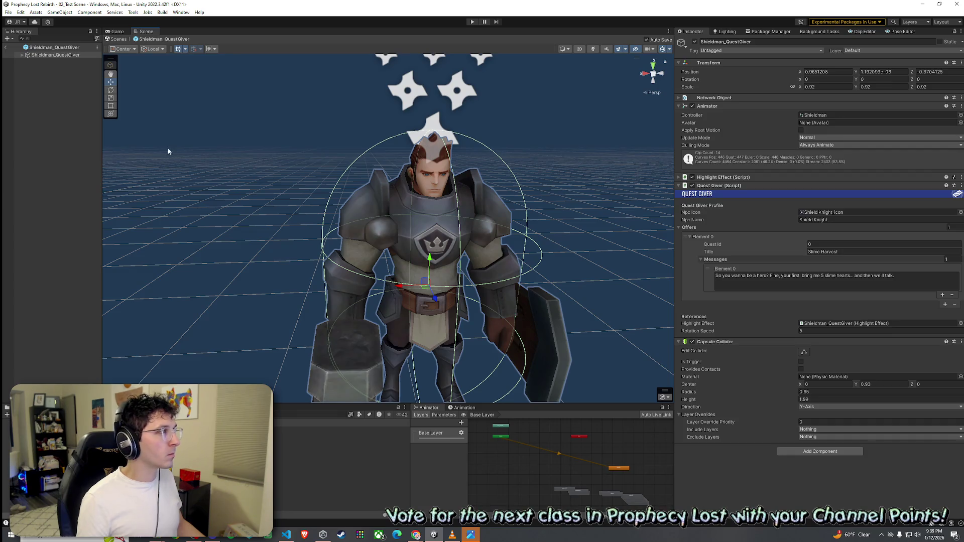
# Put Shieldman_QuestGiver and all its children on the QuestGiver layer, then return to the Test Scene.
pyautogui.click(861, 52)
pyautogui.click(887, 200)
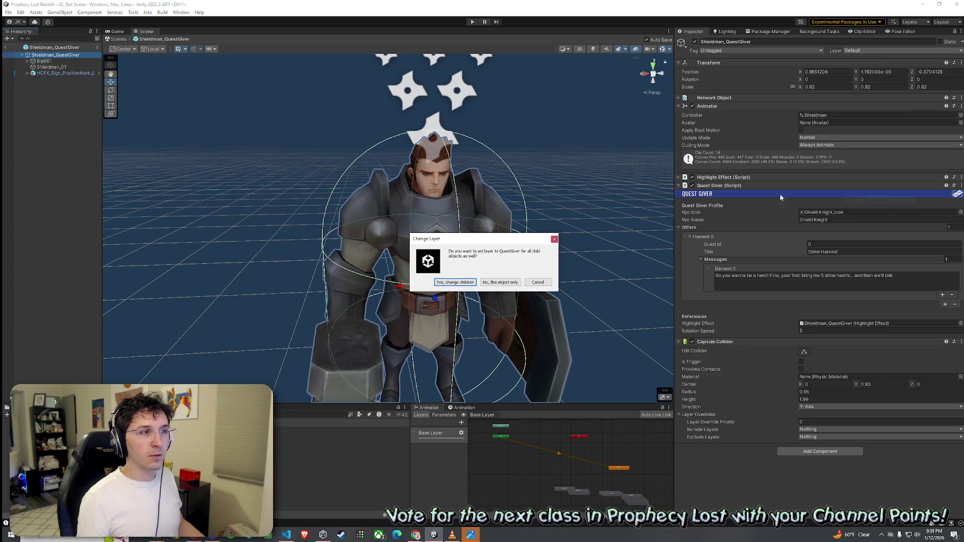
pyautogui.click(474, 283)
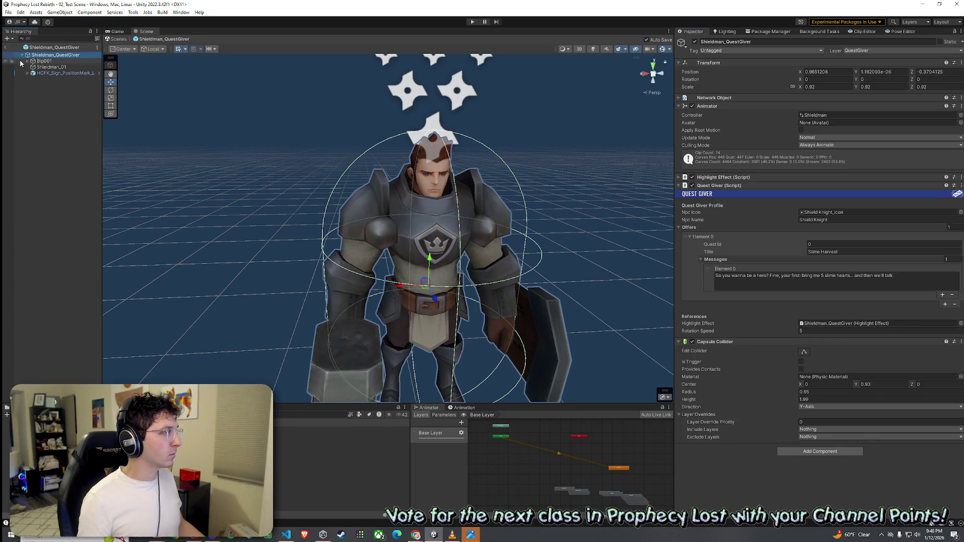
pyautogui.click(6, 49)
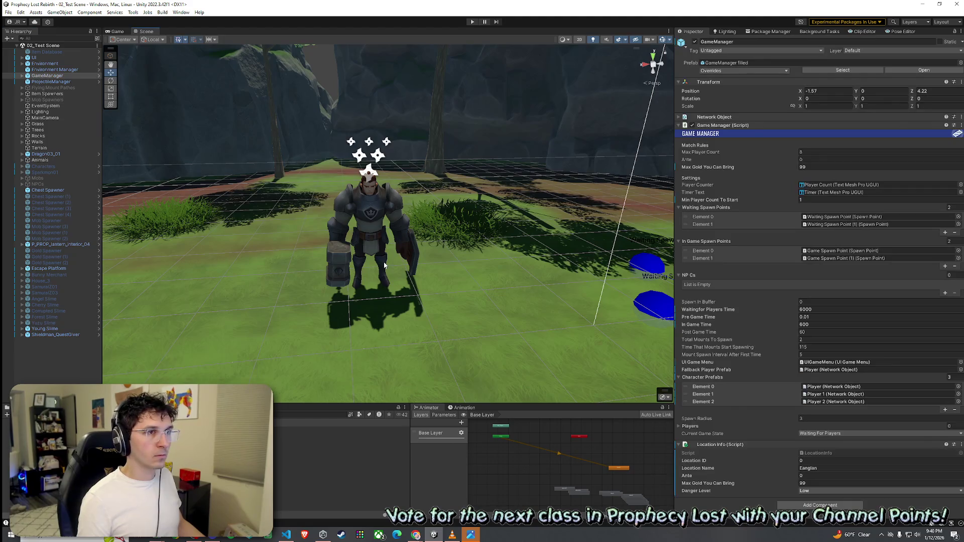
# Save the scene, drag the Shieldman_QuestGiver prefab into the clearing, and enter Play mode.
pyautogui.doubleClick(48, 334)
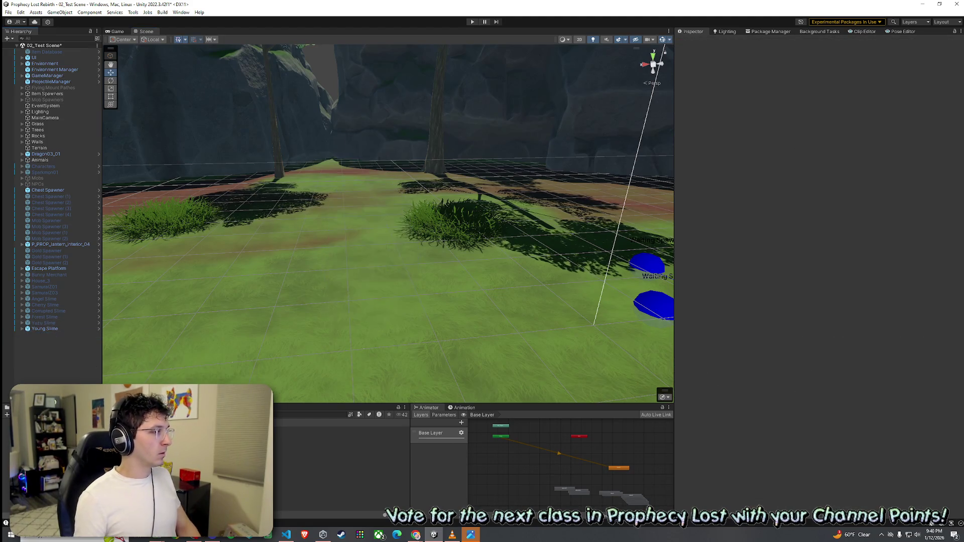
pyautogui.click(99, 334)
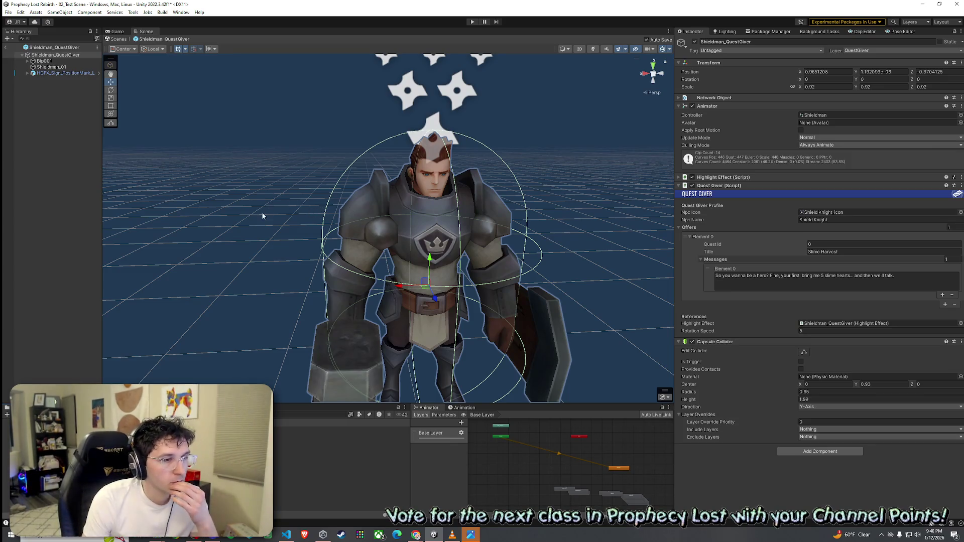
pyautogui.click(8, 12)
pyautogui.click(15, 52)
pyautogui.moveTo(313, 312); pyautogui.dragTo(393, 266)
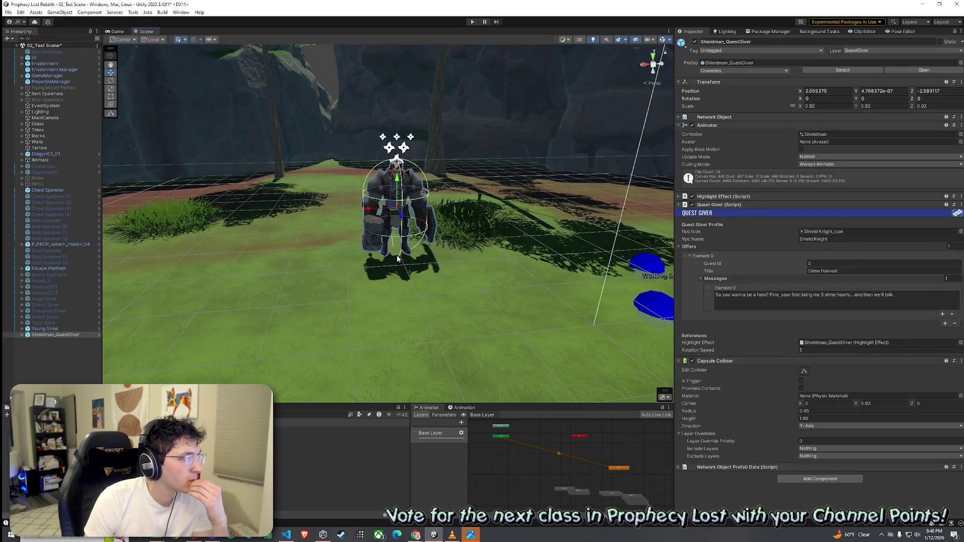
pyautogui.click(472, 21)
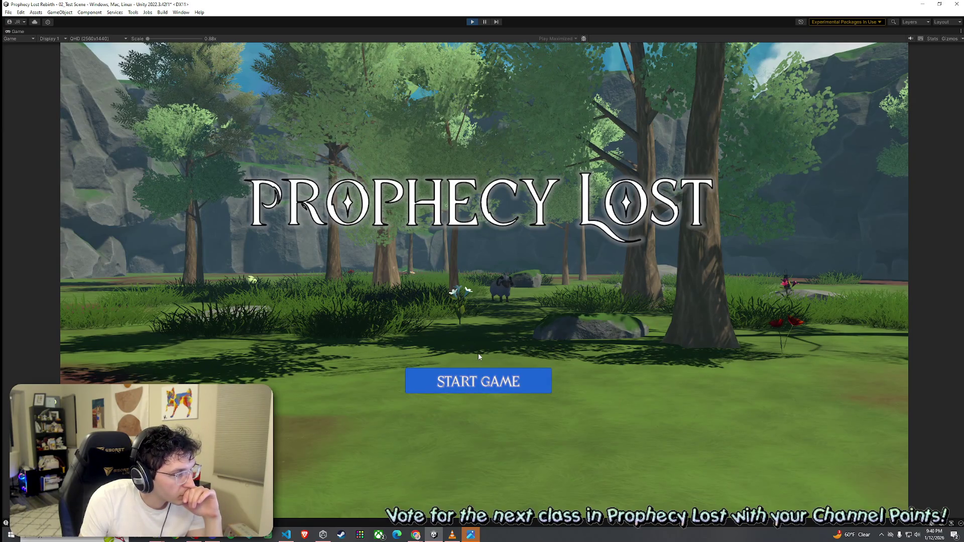
# Start a game, run up to the Shieldman quest giver and circle him, then stop the playtest.
pyautogui.click(471, 386)
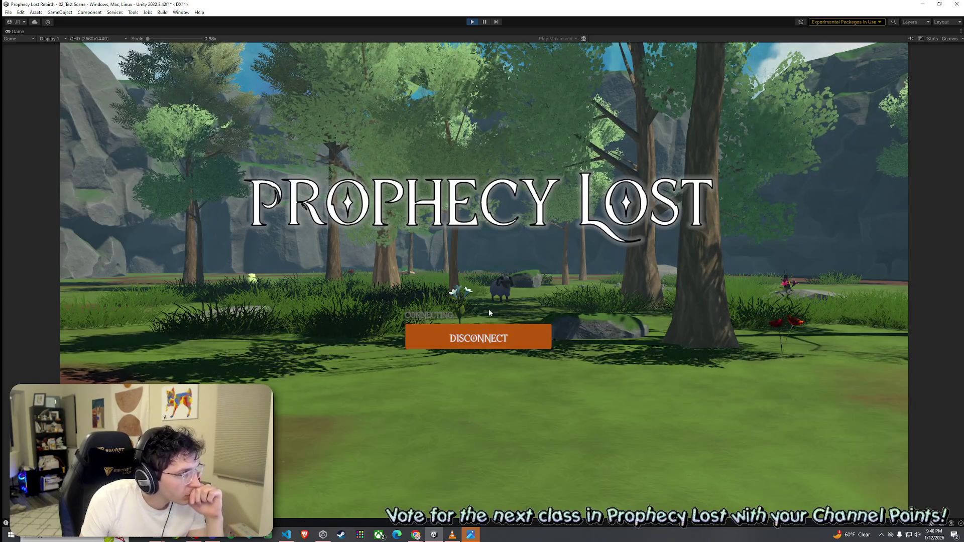
pyautogui.press('w')
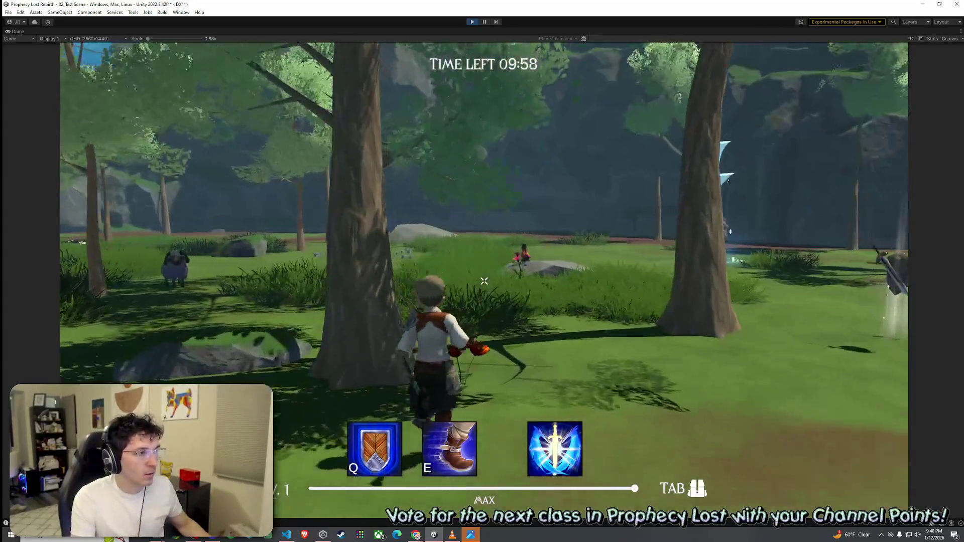
pyautogui.press('w')
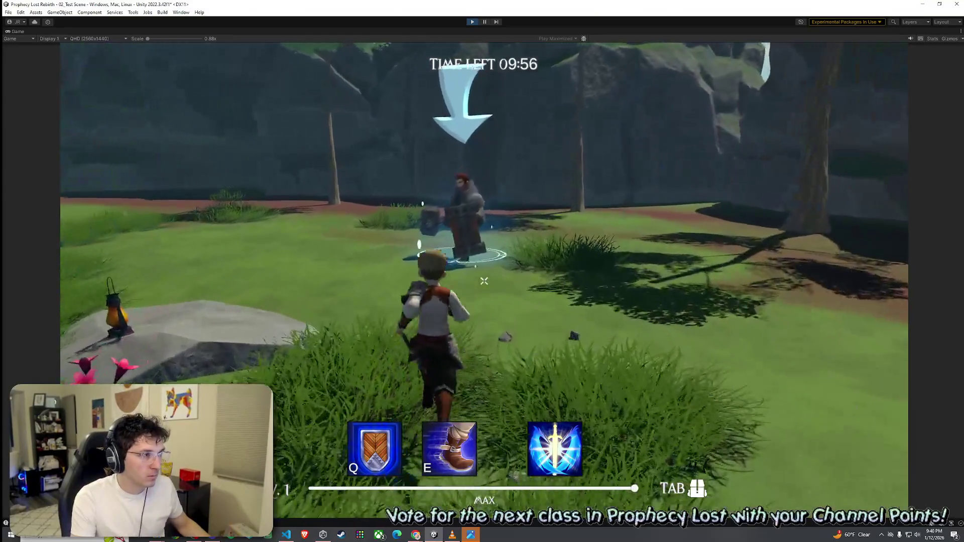
pyautogui.press('a')
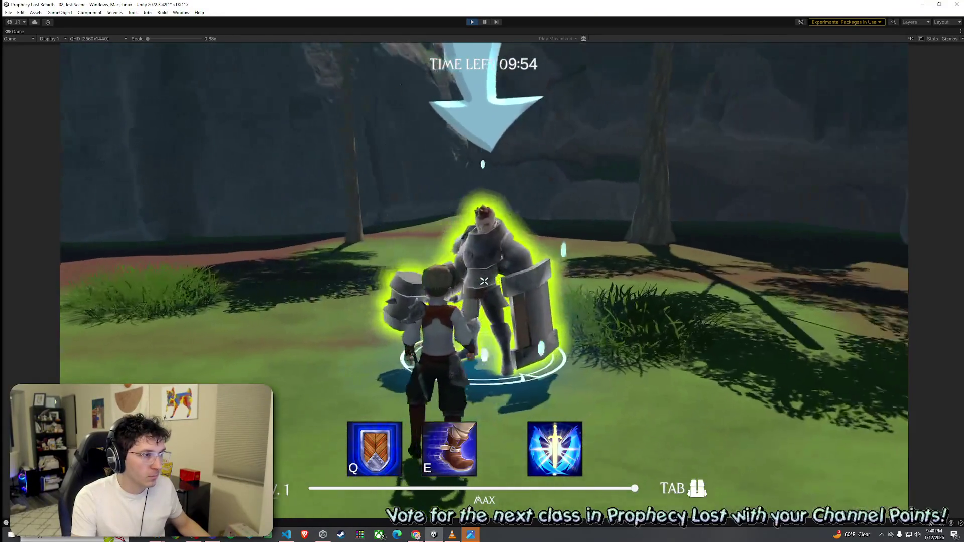
pyautogui.press('a')
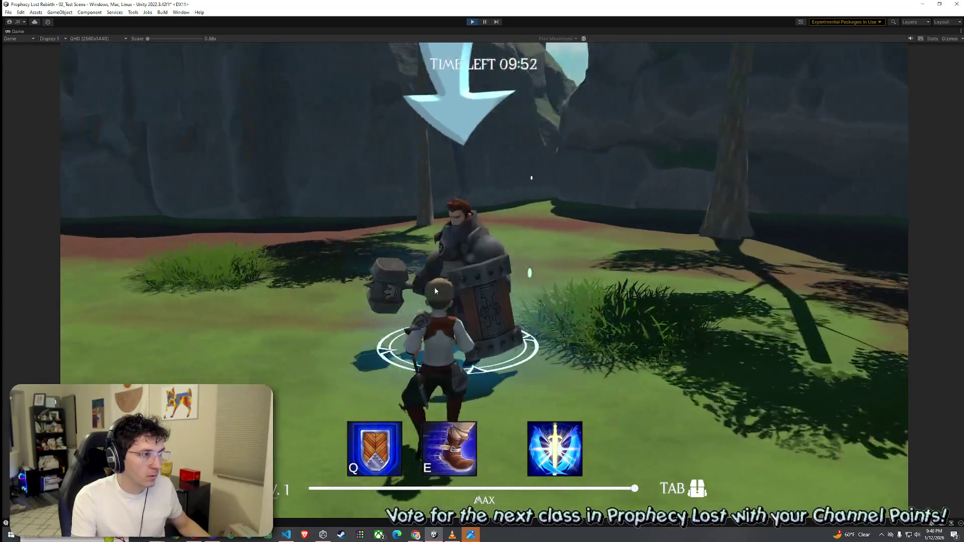
pyautogui.press('a')
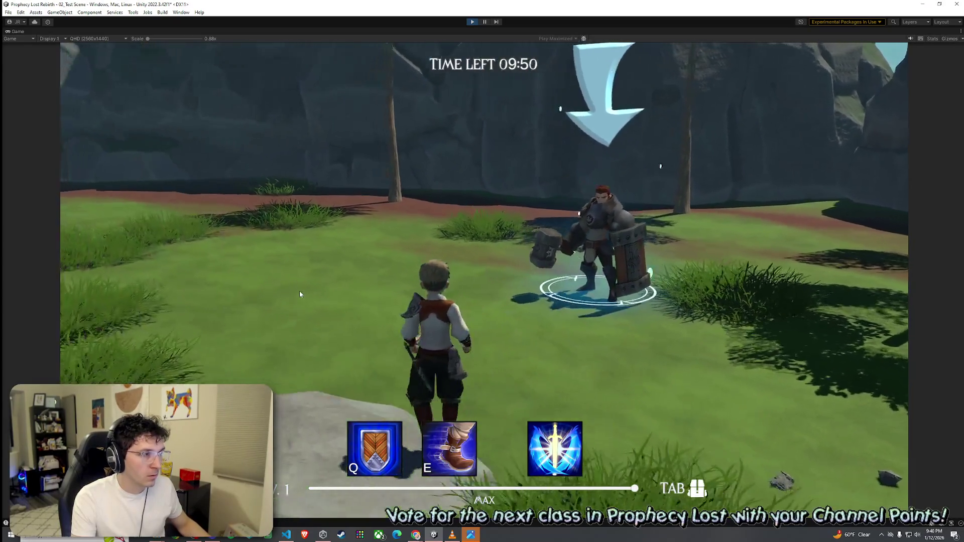
pyautogui.press('a')
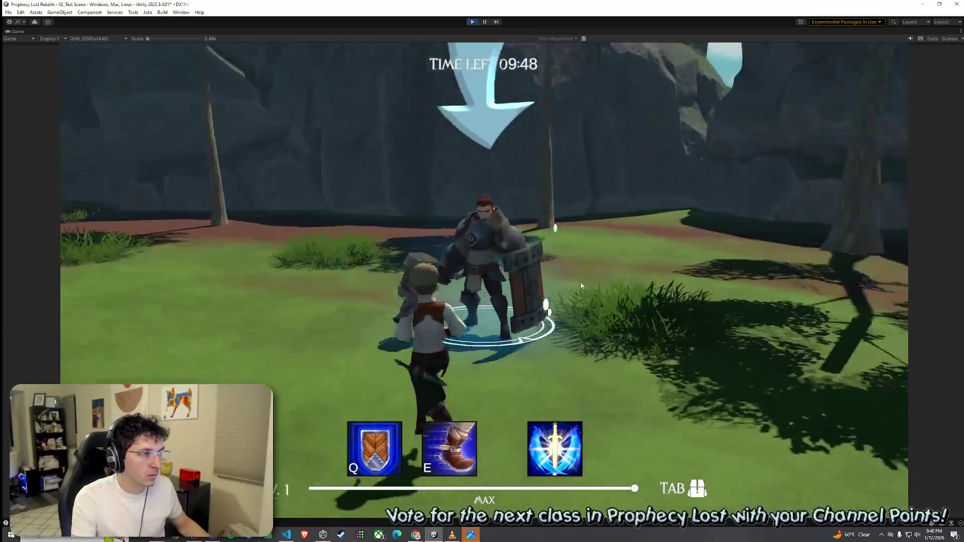
pyautogui.press('super')
pyautogui.click(472, 21)
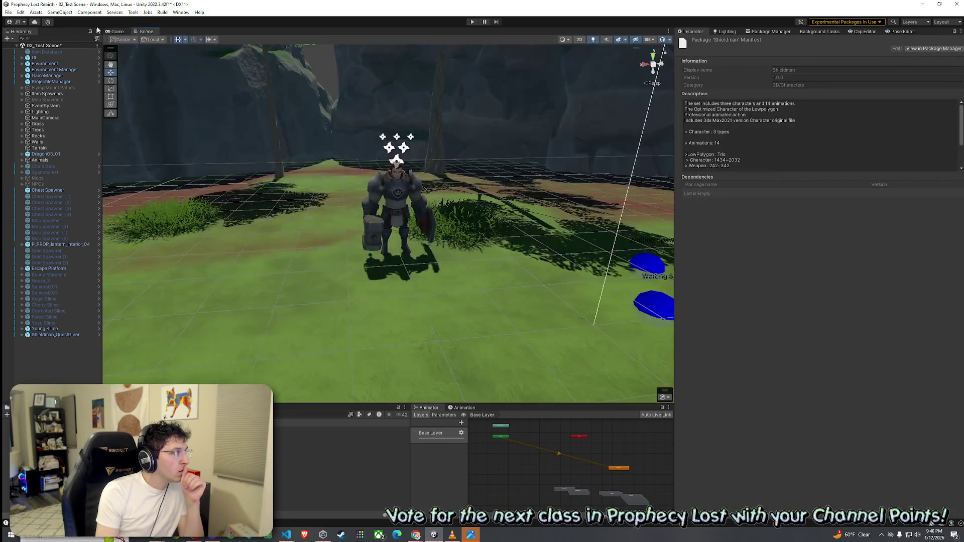
# Move the Scene view closer to the Shieldman, toggle Gizmos off and on, and save the scene.
pyautogui.click(21, 13)
pyautogui.moveTo(322, 281); pyautogui.dragTo(354, 286)
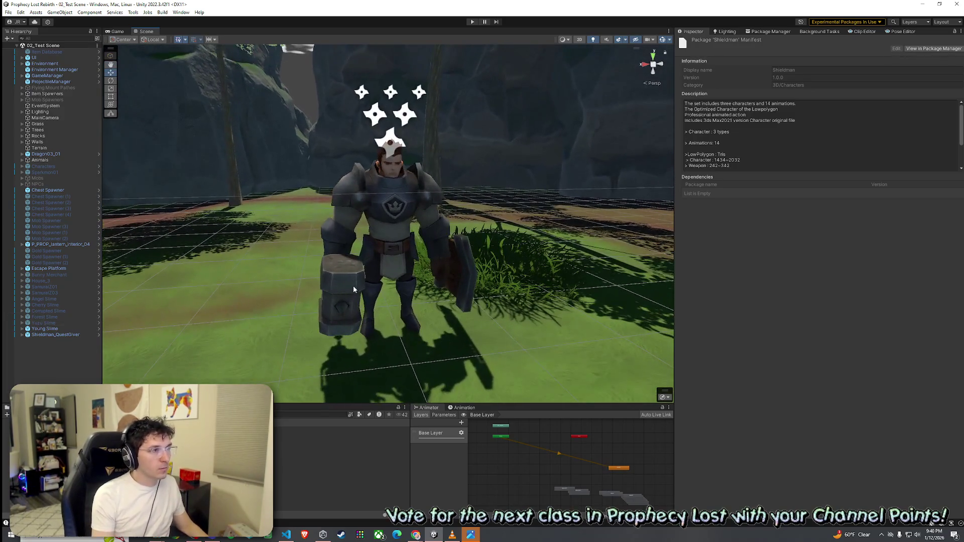
pyautogui.click(664, 41)
pyautogui.click(664, 41)
pyautogui.click(8, 12)
pyautogui.click(24, 49)
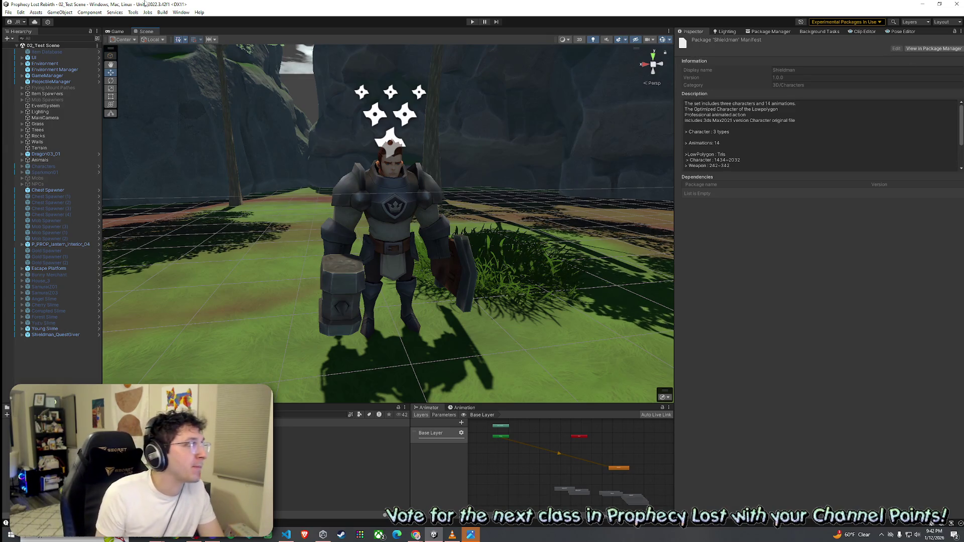
pyautogui.click(10, 22)
pyautogui.click(134, 23)
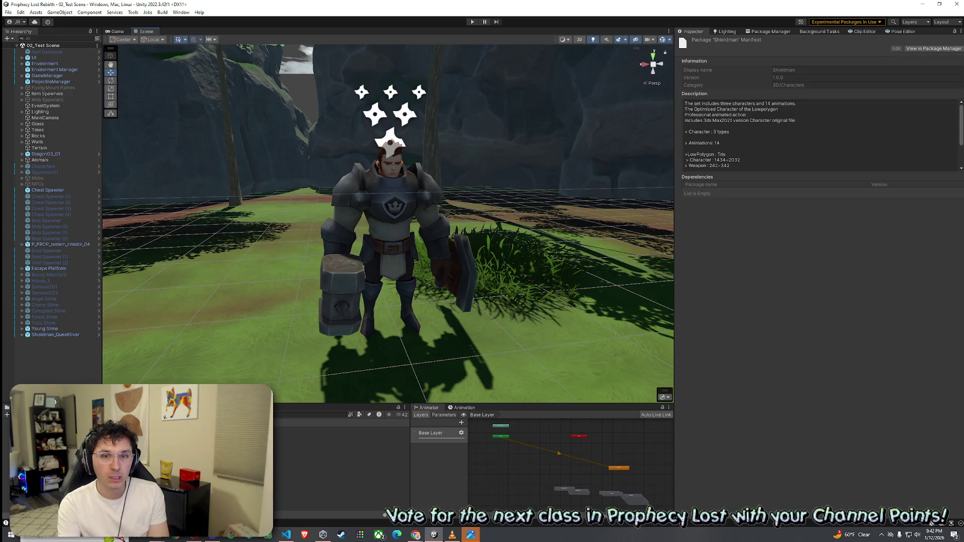
pyautogui.click(9, 13)
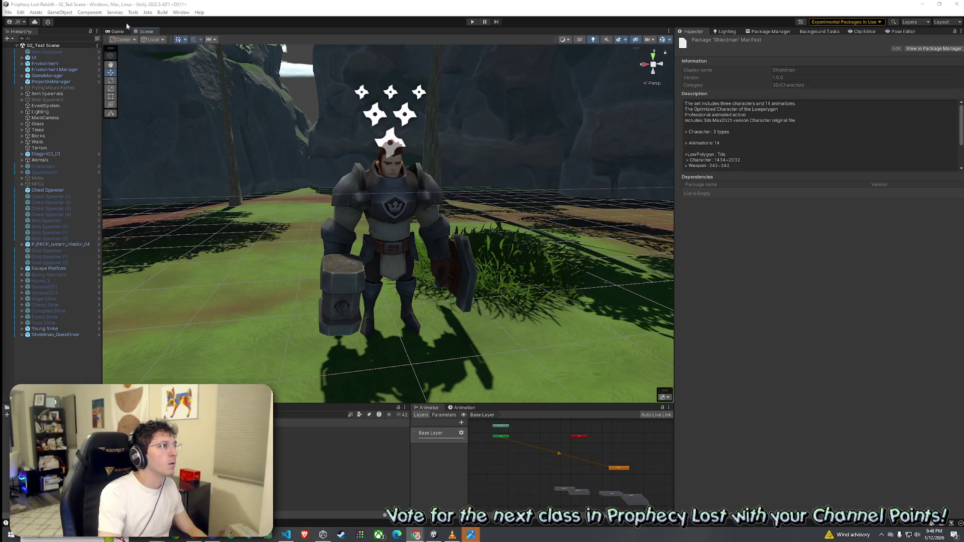
# Check the Bunny Merchant's Shop settings, then enter Play mode and start the game from the title screen.
pyautogui.click(68, 275)
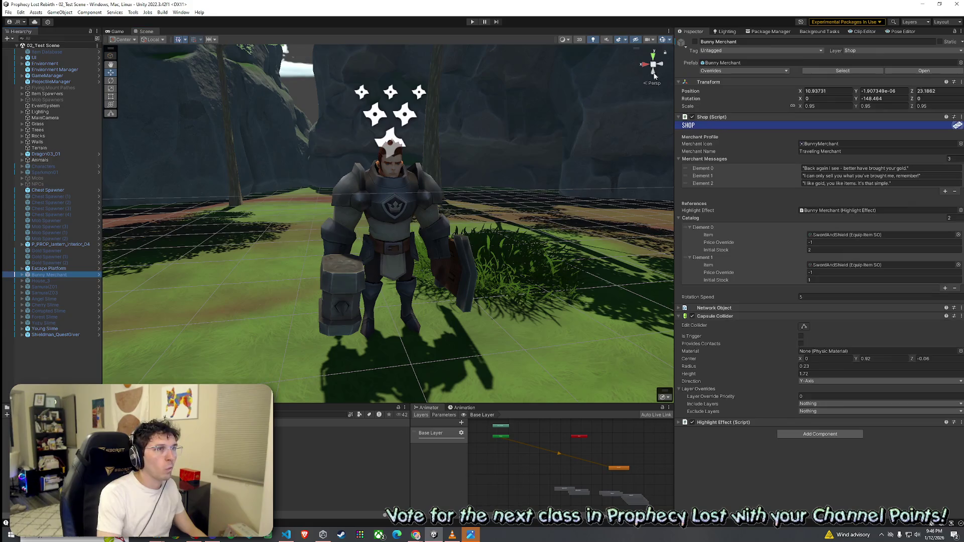
pyautogui.click(8, 12)
pyautogui.hotkey('ctrl', 'p')
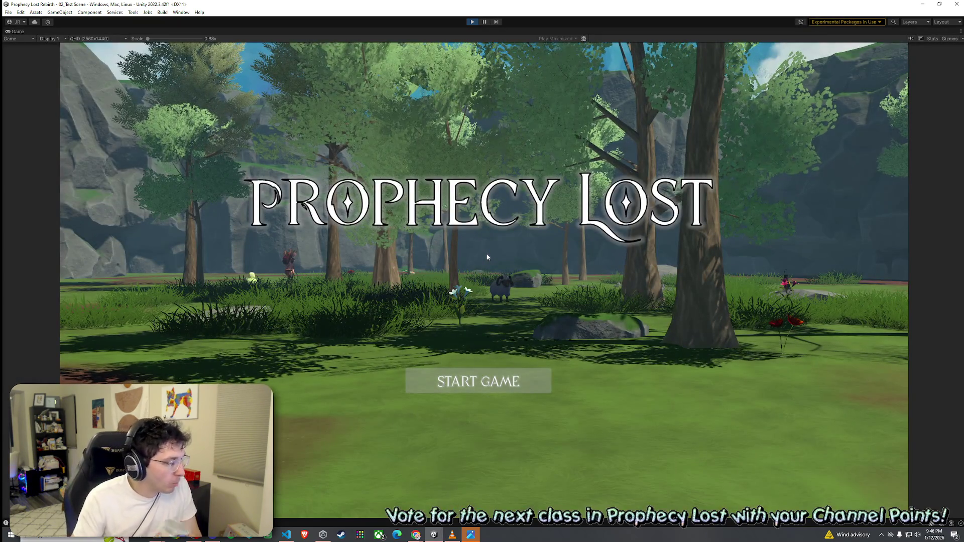
pyautogui.click(498, 388)
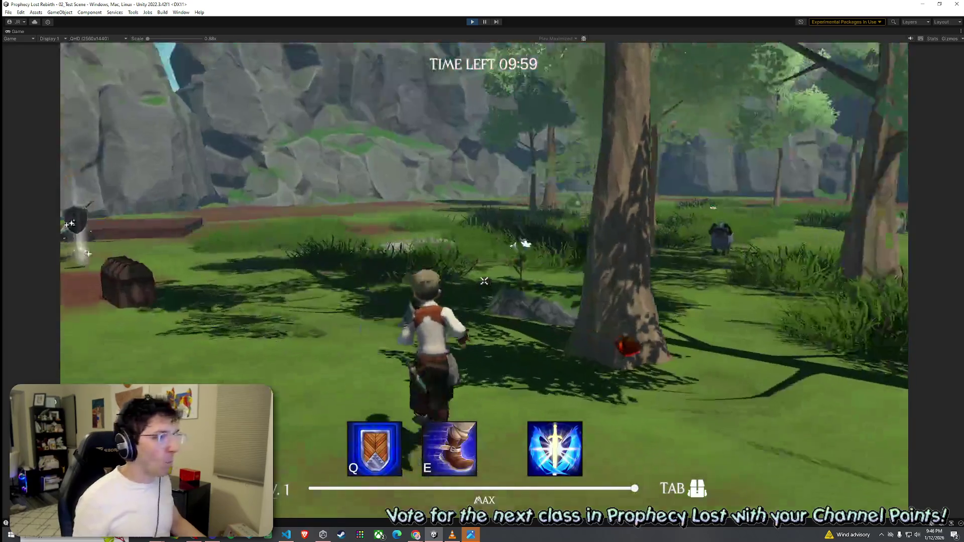
# Run through the forest to the Traveling Merchant and open his shop.
pyautogui.press('w')
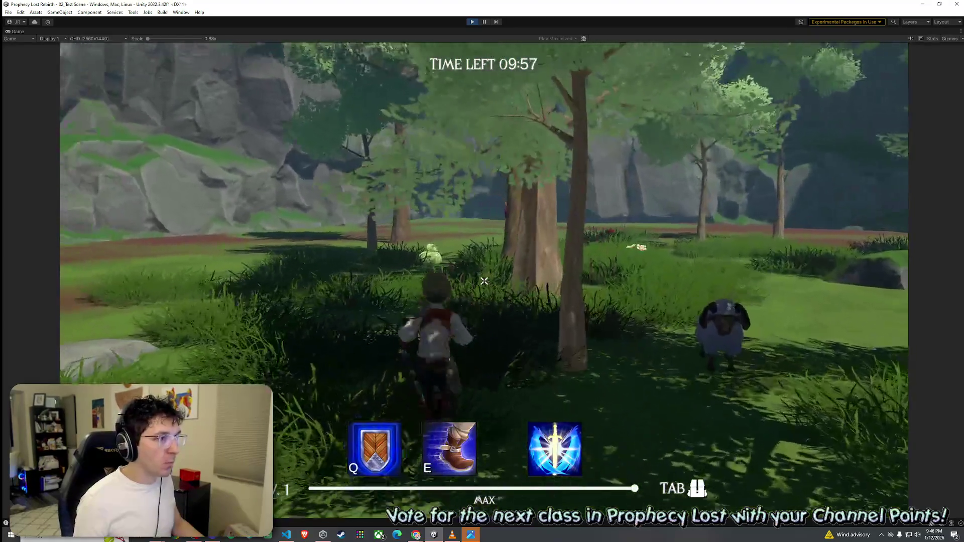
pyautogui.press('w')
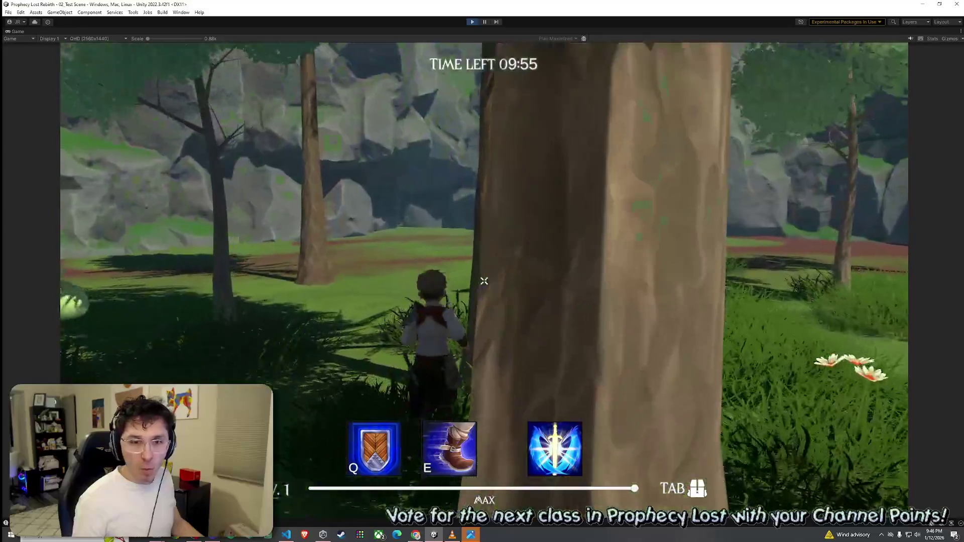
pyautogui.press('w')
pyautogui.press('f')
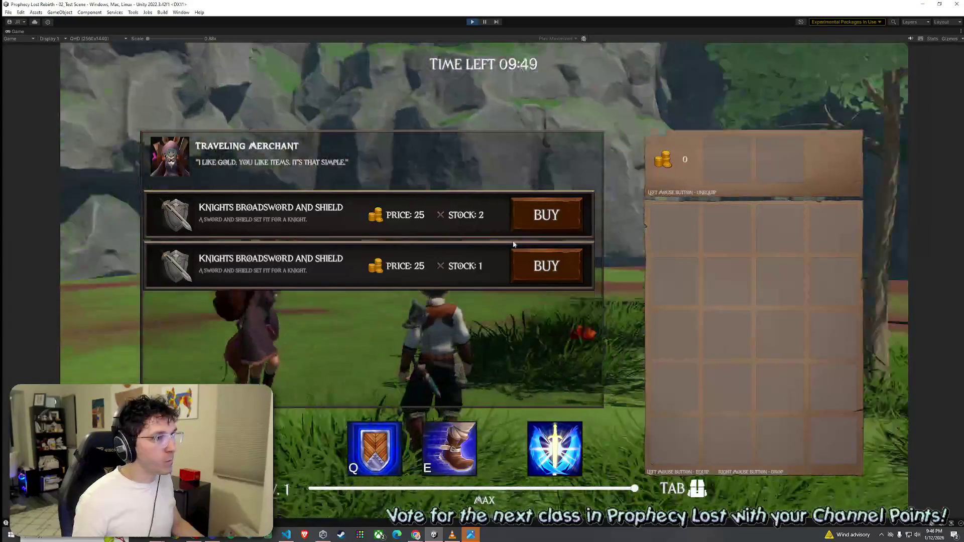
# Try buying the Knights Broadsword and Shield, cancel, close the shop, and stop playtesting.
pyautogui.click(541, 229)
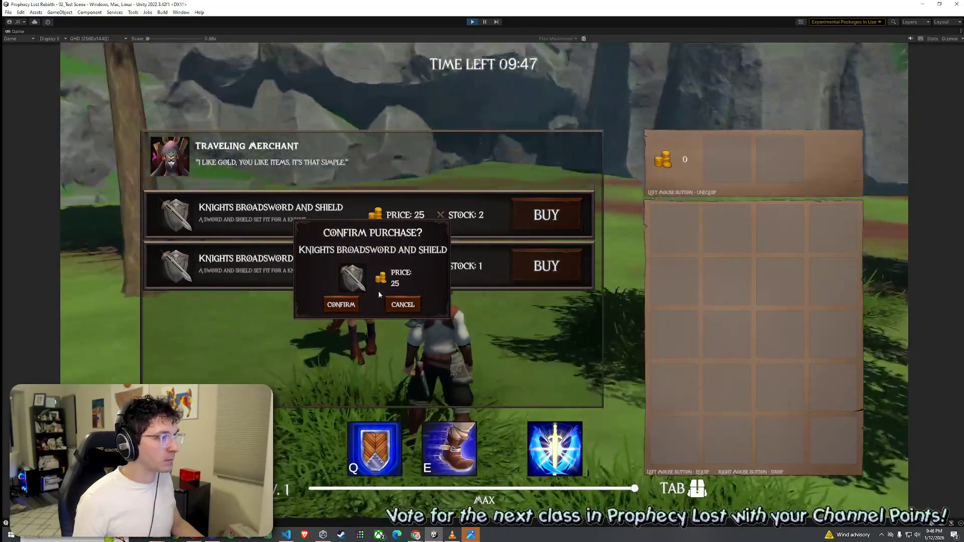
pyautogui.click(415, 304)
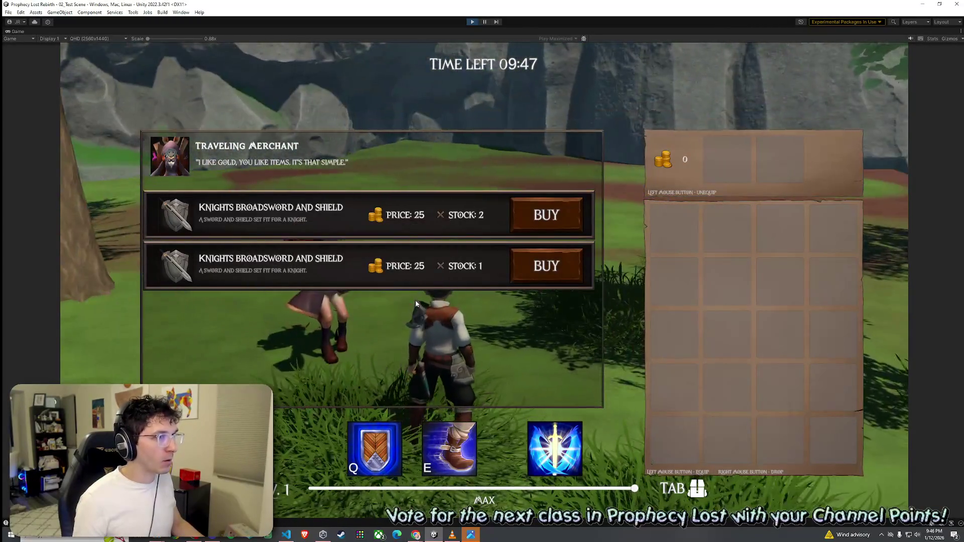
pyautogui.press('Escape')
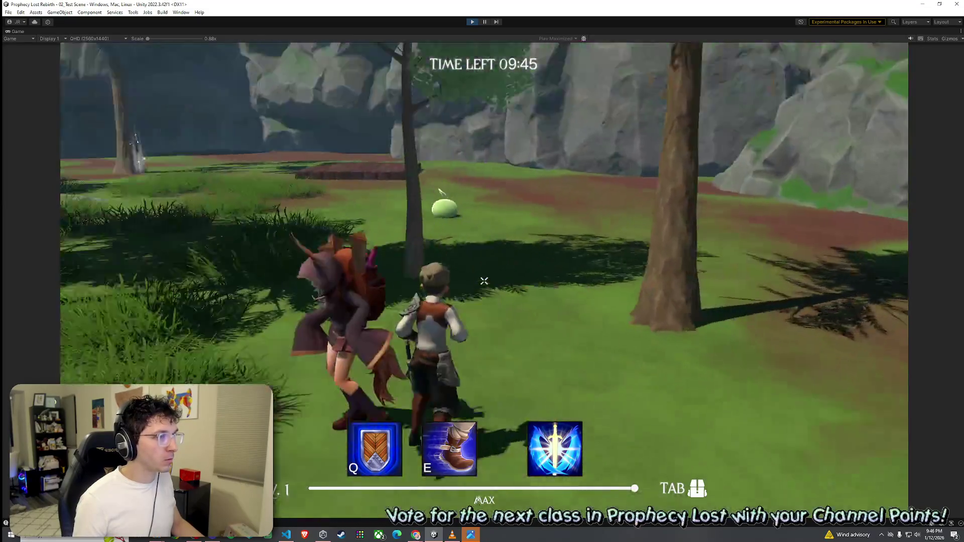
pyautogui.press('f')
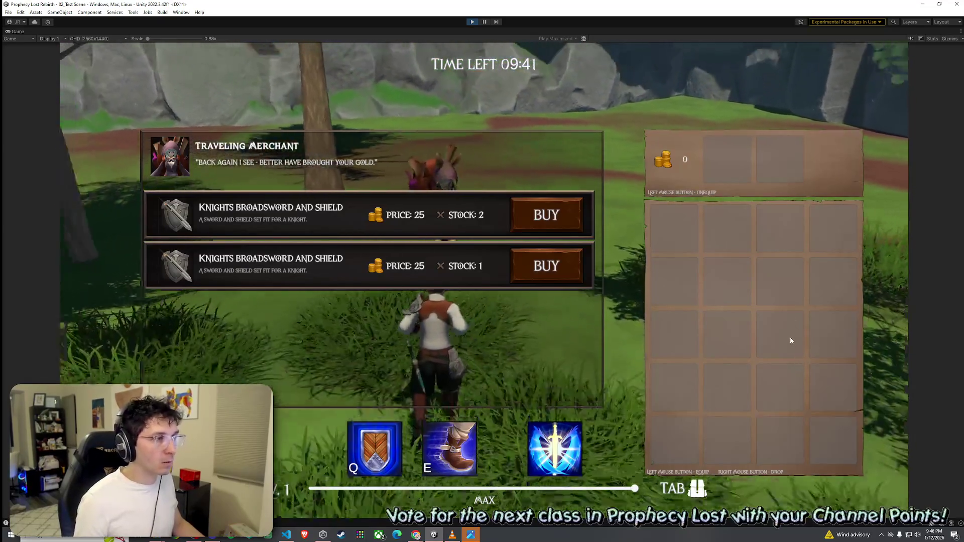
pyautogui.press('Escape')
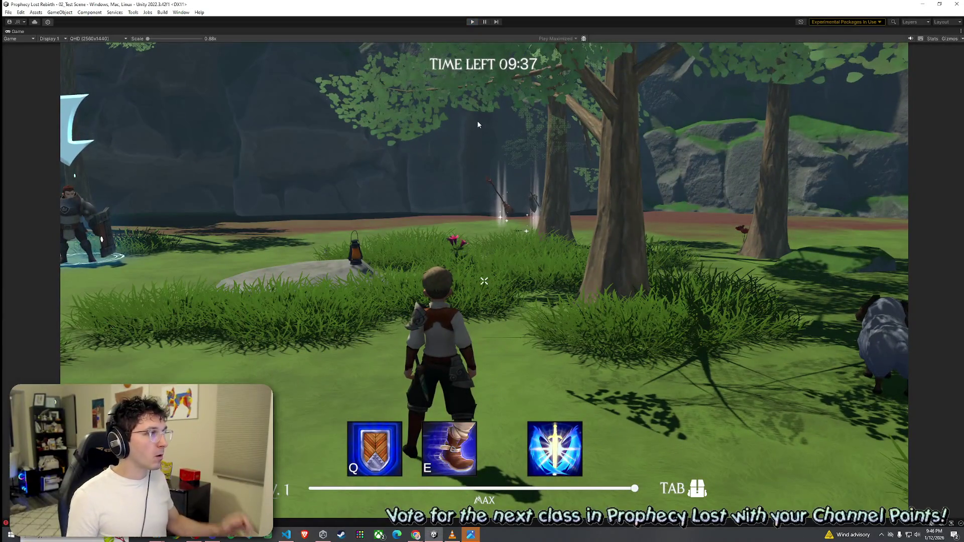
pyautogui.hotkey('ctrl', 'p')
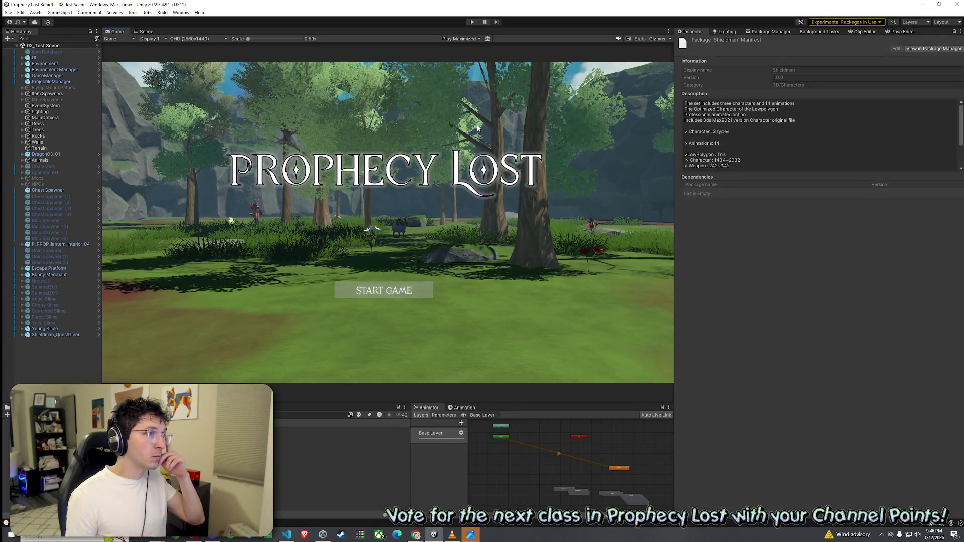
# Return to the editor to recompile scripts and browse Prefabs > Quest Giving NPC Prefabs.
pyautogui.click(8, 12)
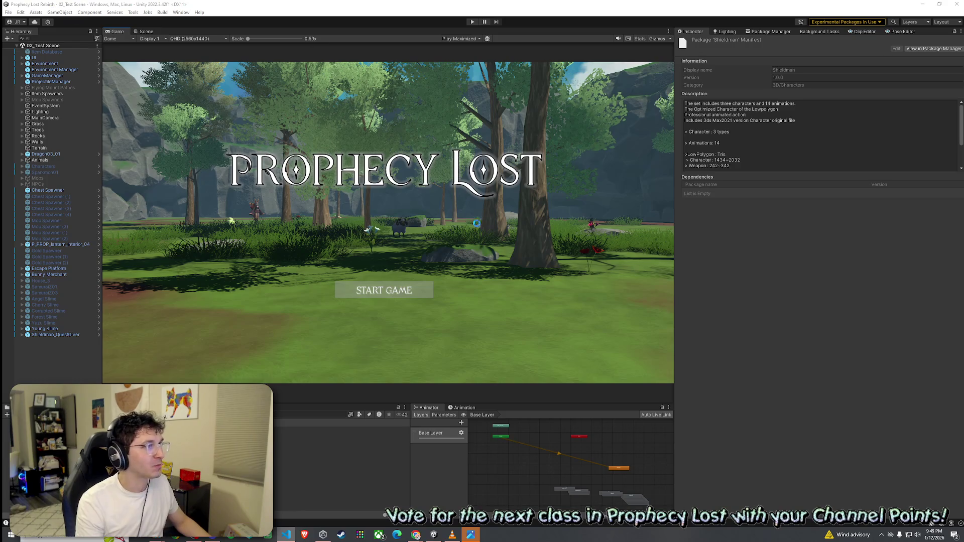
pyautogui.click(464, 258)
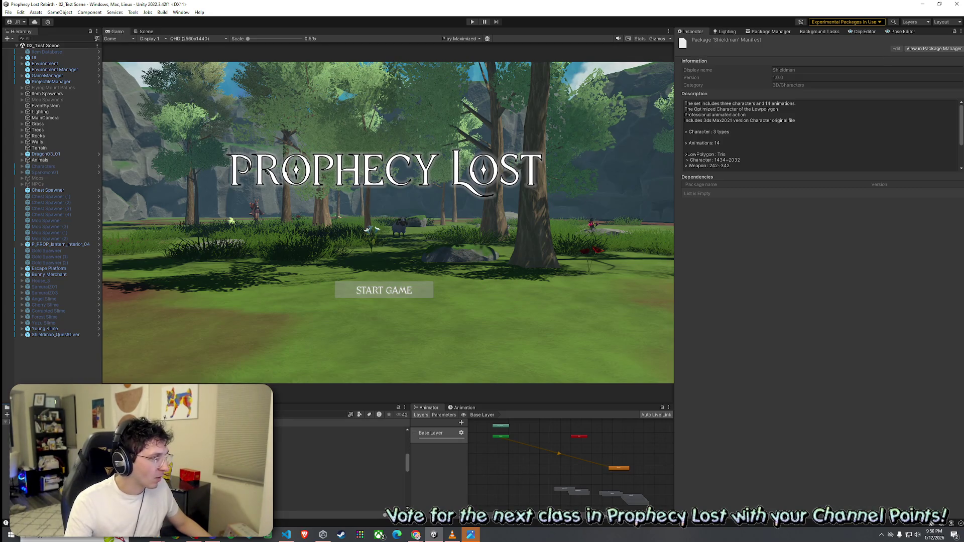
pyautogui.click(301, 477)
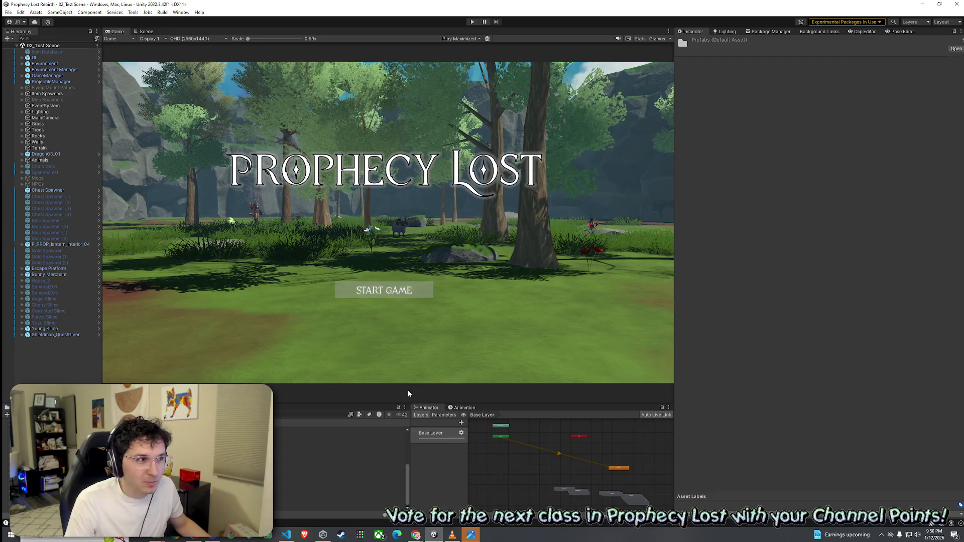
pyautogui.click(340, 453)
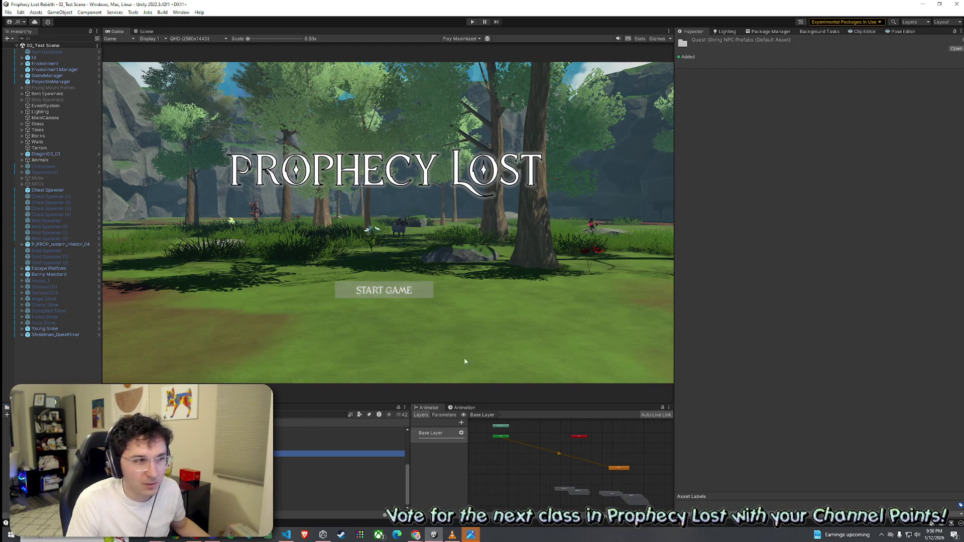
# Move to the Scenes folder and open the 03_Foothills scene.
pyautogui.click(8, 12)
pyautogui.press('Escape')
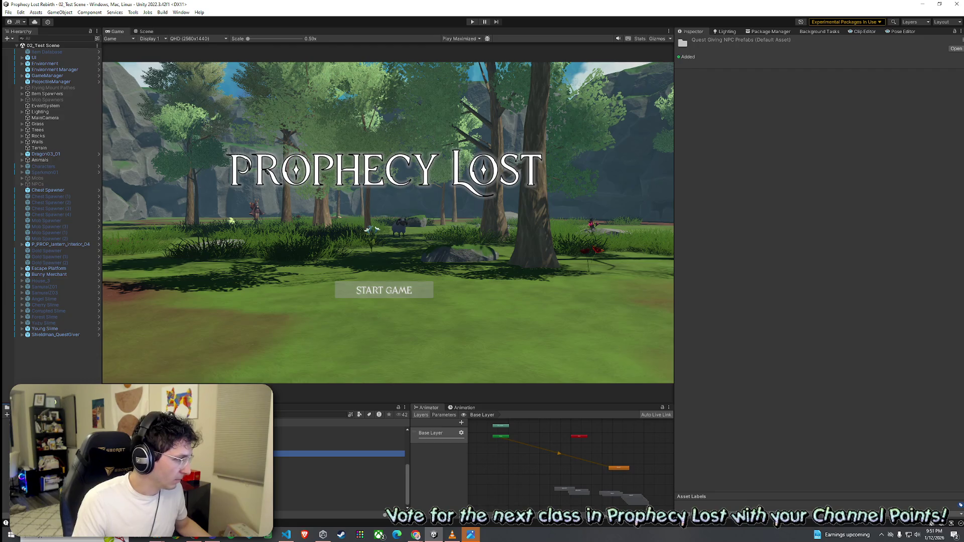
pyautogui.scroll(10, 339, 462)
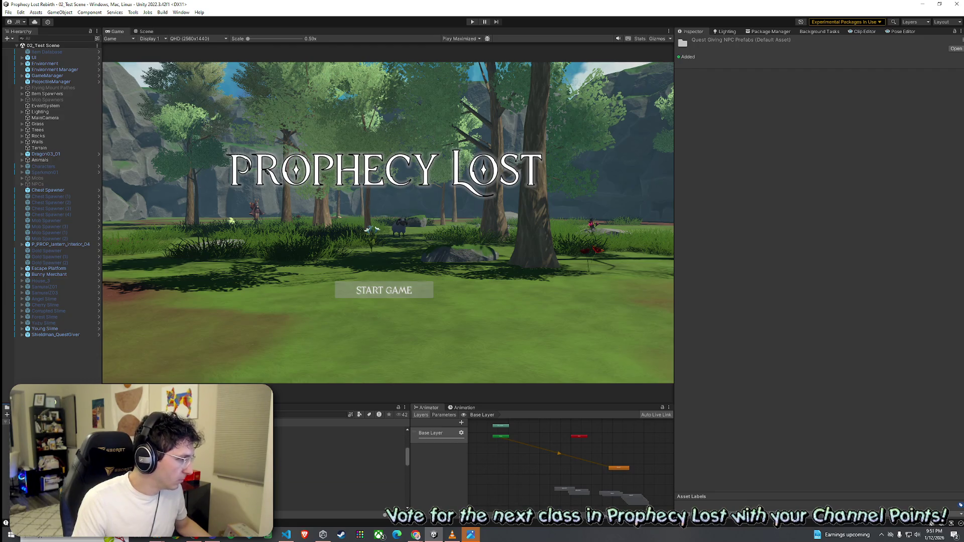
pyautogui.press('Down')
pyautogui.press('Down')
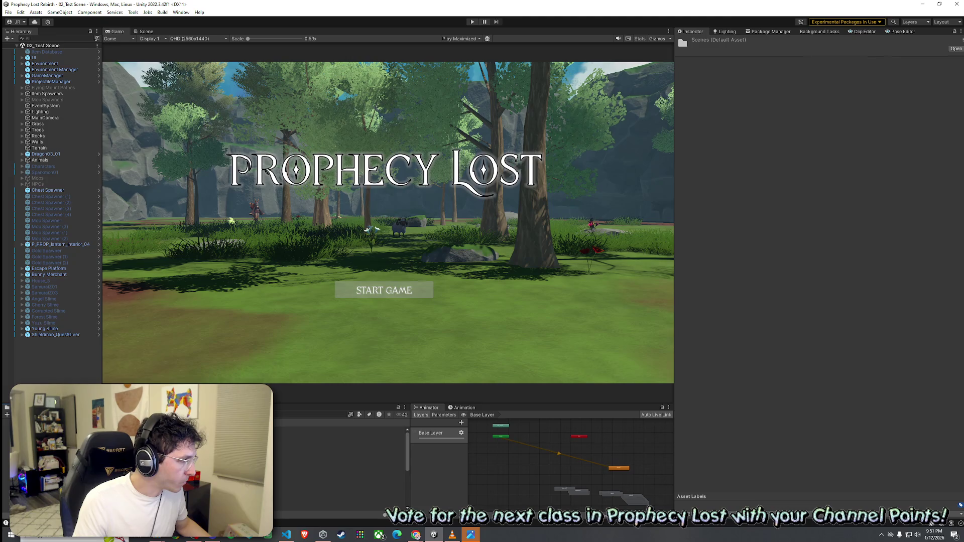
pyautogui.click(339, 490)
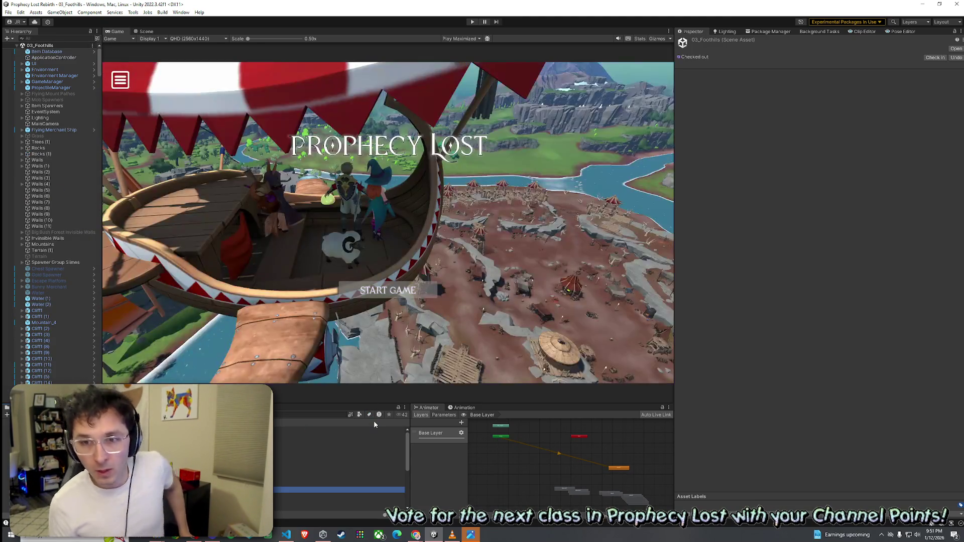
# Glance through the File and Tools menus without choosing anything, then play the 03_Foothills scene.
pyautogui.click(8, 12)
pyautogui.press('Escape')
pyautogui.click(148, 12)
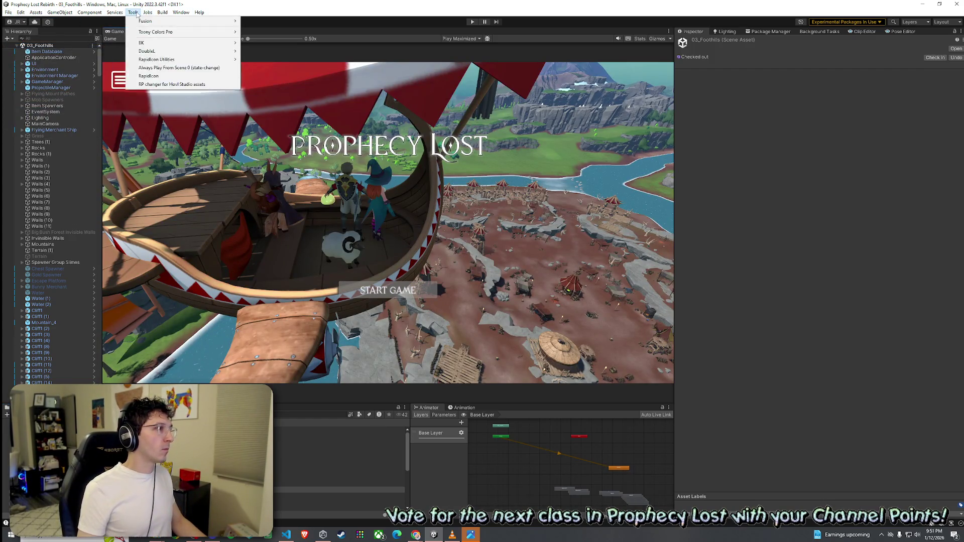
pyautogui.press('Escape')
pyautogui.click(472, 22)
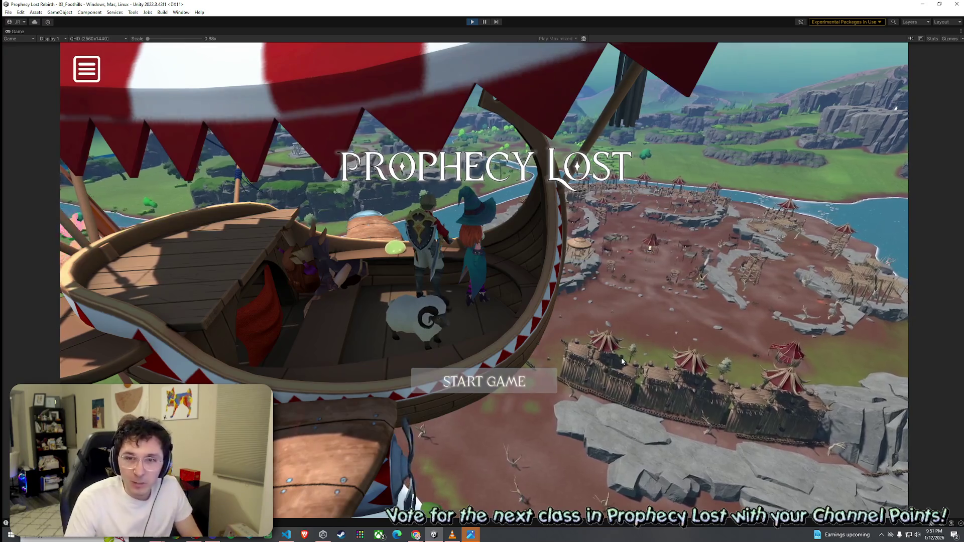
# Start the Foothills game from the title screen and dismiss the Windows Start menu that popped up.
pyautogui.click(544, 381)
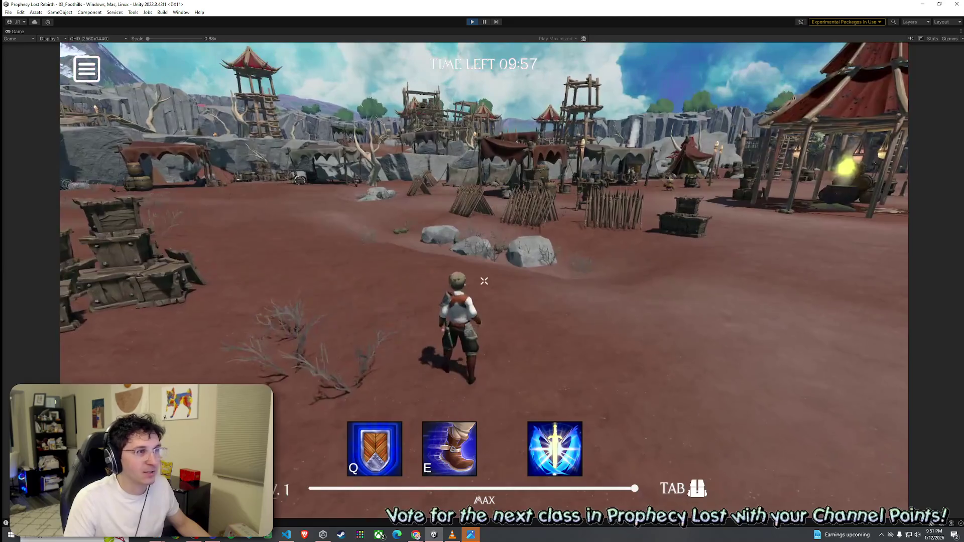
pyautogui.press('super')
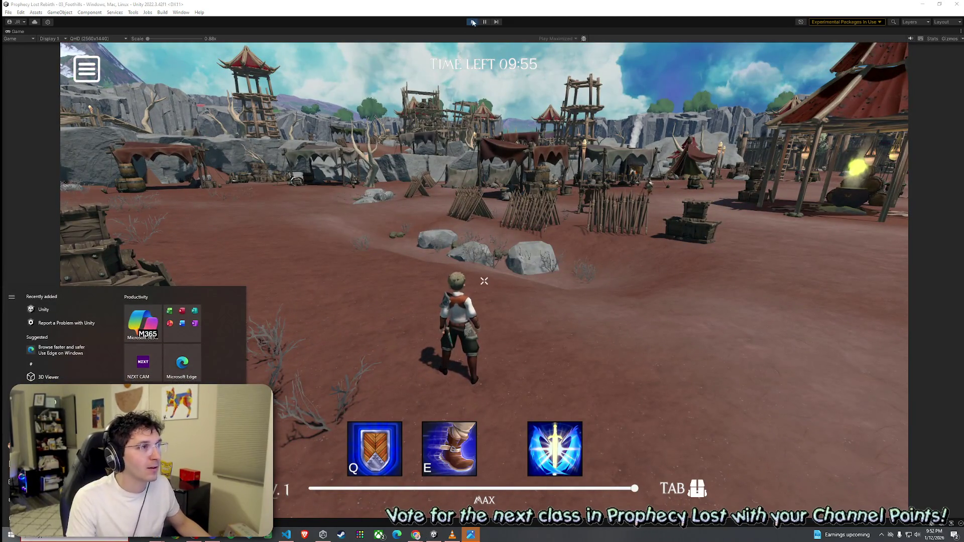
pyautogui.click(489, 210)
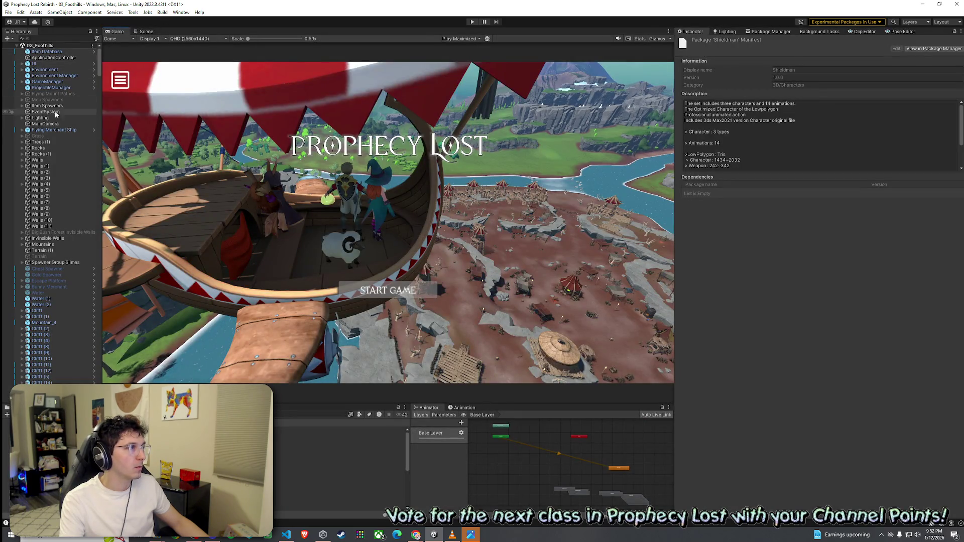
# Compare the MainCamera's settings with the Camera inside the Flying Merchant Ship.
pyautogui.click(37, 124)
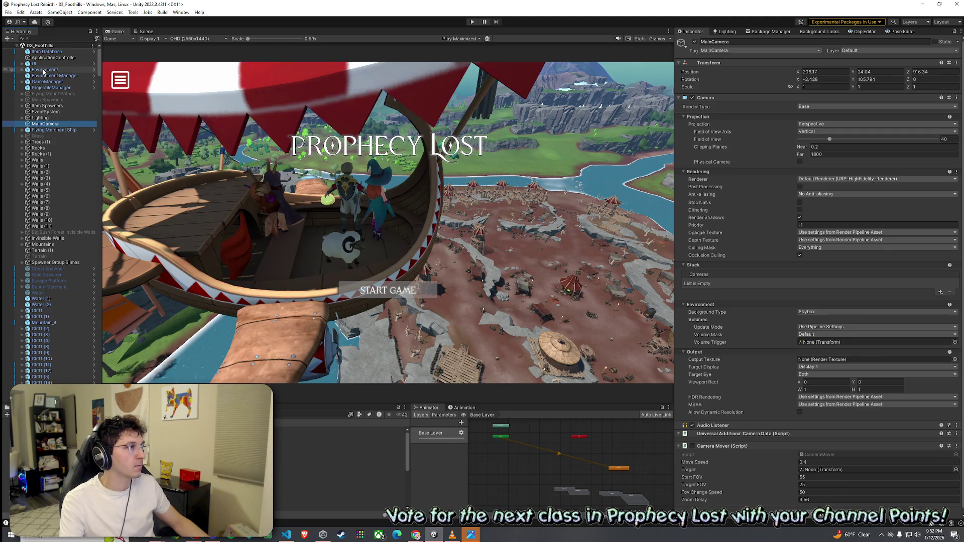
pyautogui.click(51, 130)
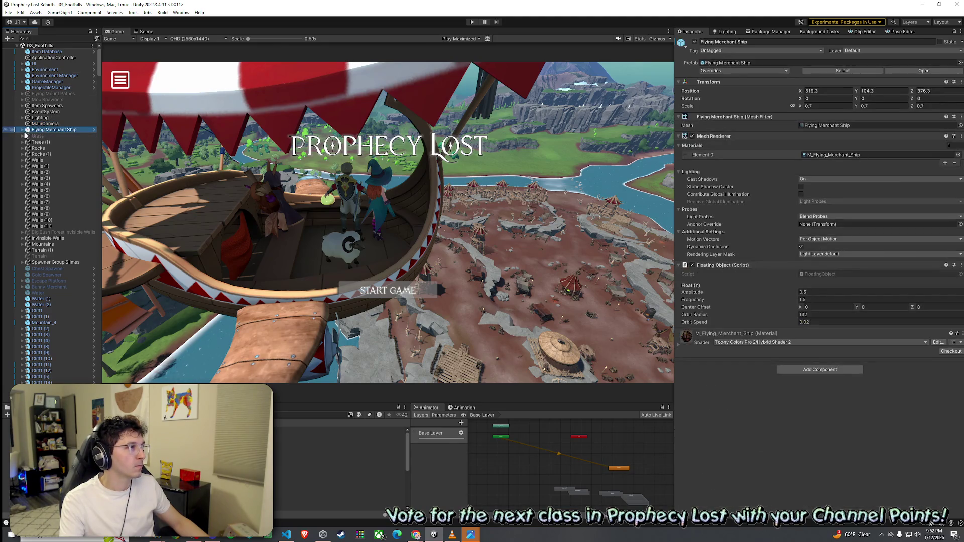
pyautogui.click(23, 130)
pyautogui.click(52, 196)
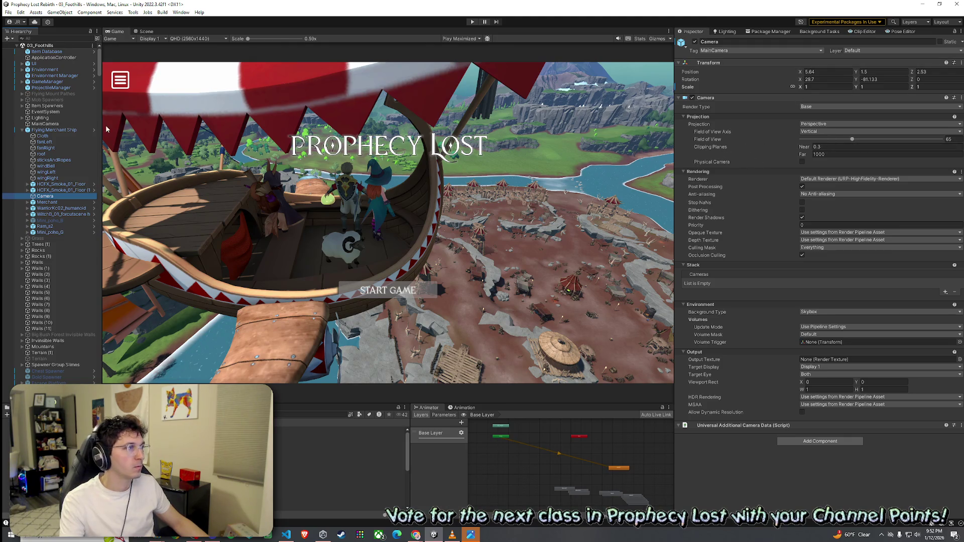
pyautogui.click(56, 124)
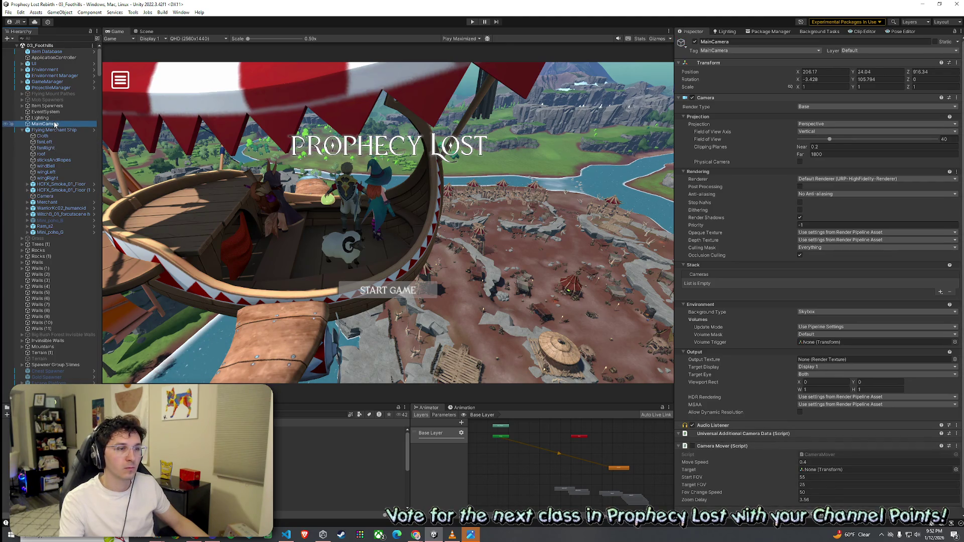
pyautogui.click(45, 196)
# Set the ship Camera's far clipping plane to 1800.
pyautogui.click(838, 155)
pyautogui.write('1')
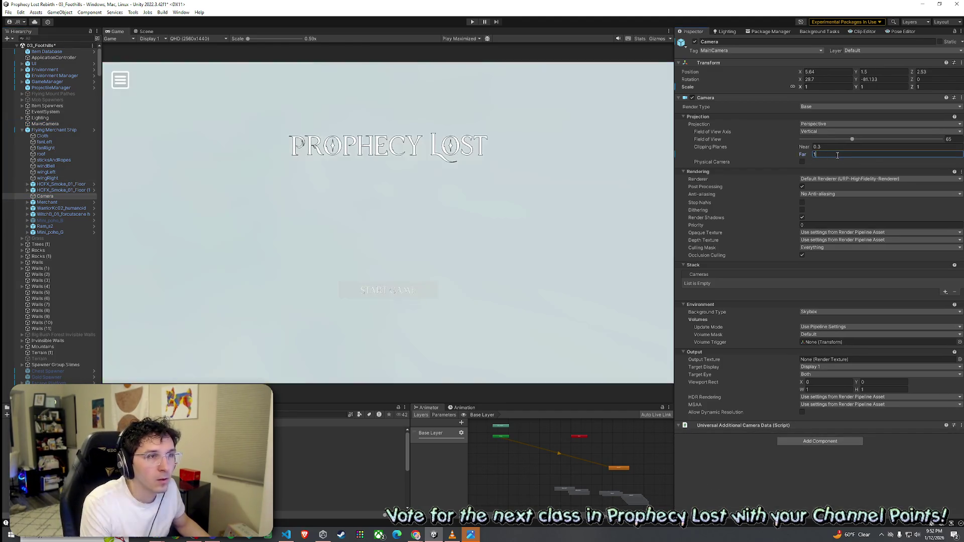
pyautogui.write('800')
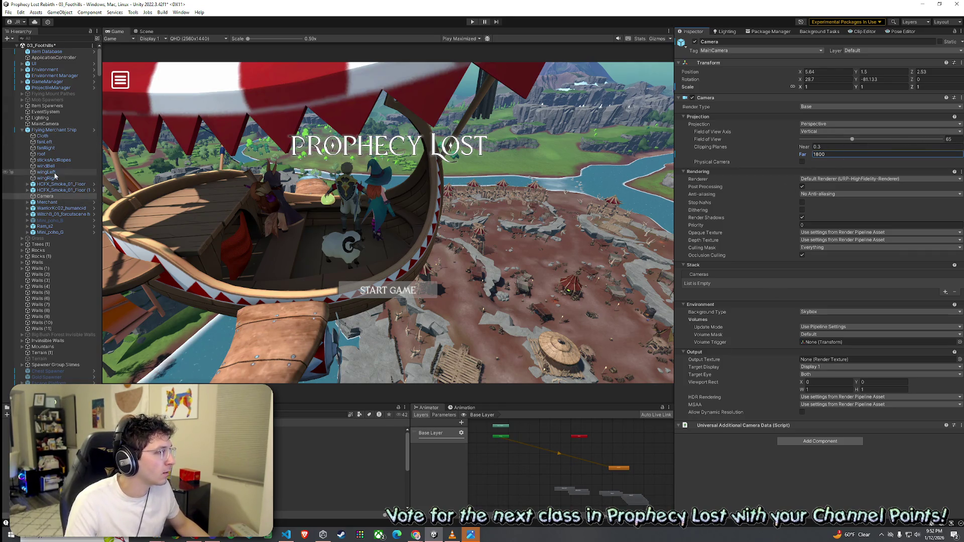
pyautogui.click(54, 124)
pyautogui.hotkey('ctrl', 'z')
# Try a field of view of 40 on the ship Camera, then revert it to 65.
pyautogui.click(949, 140)
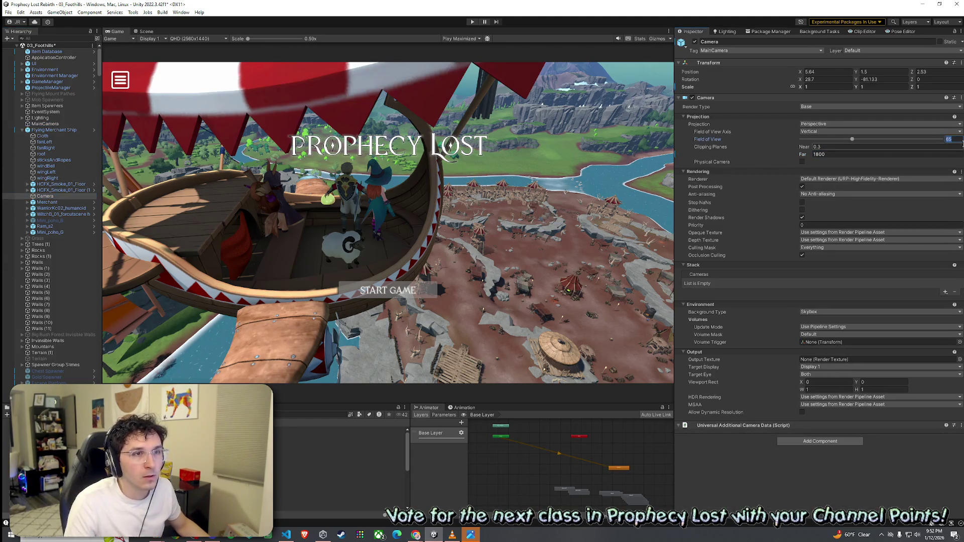
pyautogui.write('40')
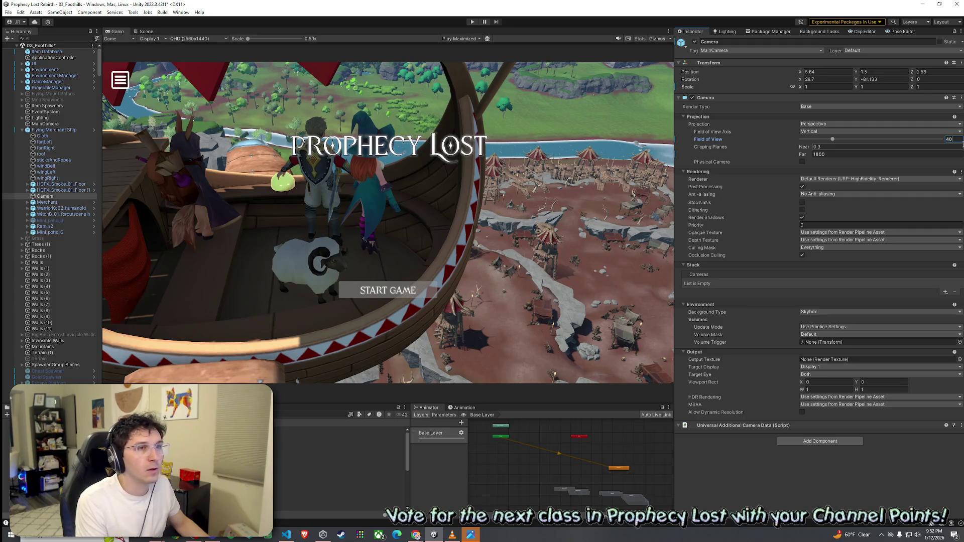
pyautogui.hotkey('ctrl', 'z')
pyautogui.click(351, 201)
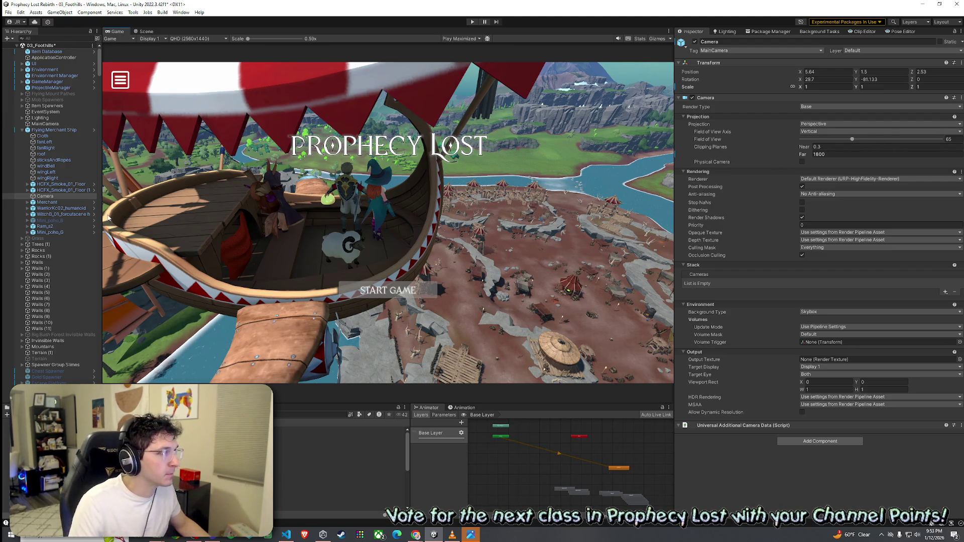
# Disable the ship's Camera, save the scene, and enter Play mode.
pyautogui.click(46, 124)
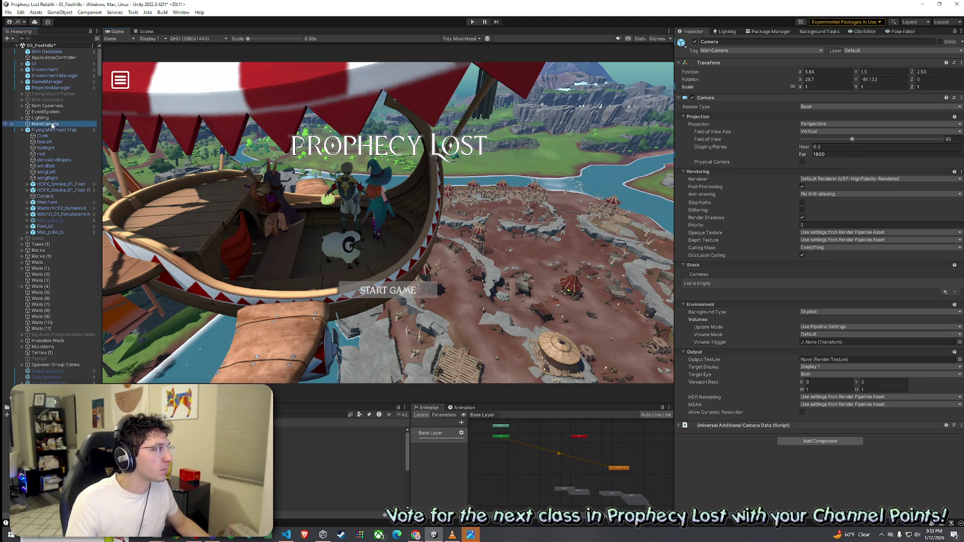
pyautogui.click(45, 197)
pyautogui.click(695, 42)
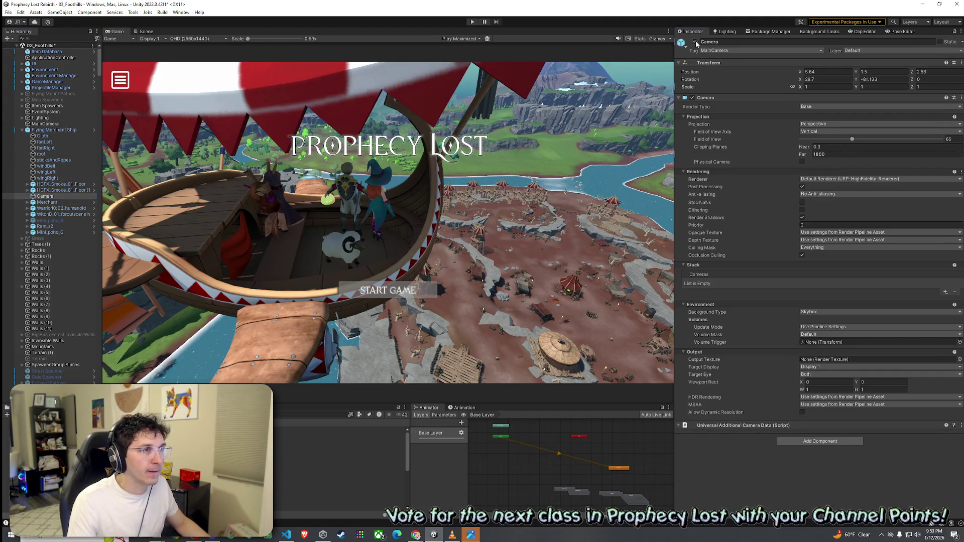
pyautogui.click(8, 12)
pyautogui.click(22, 49)
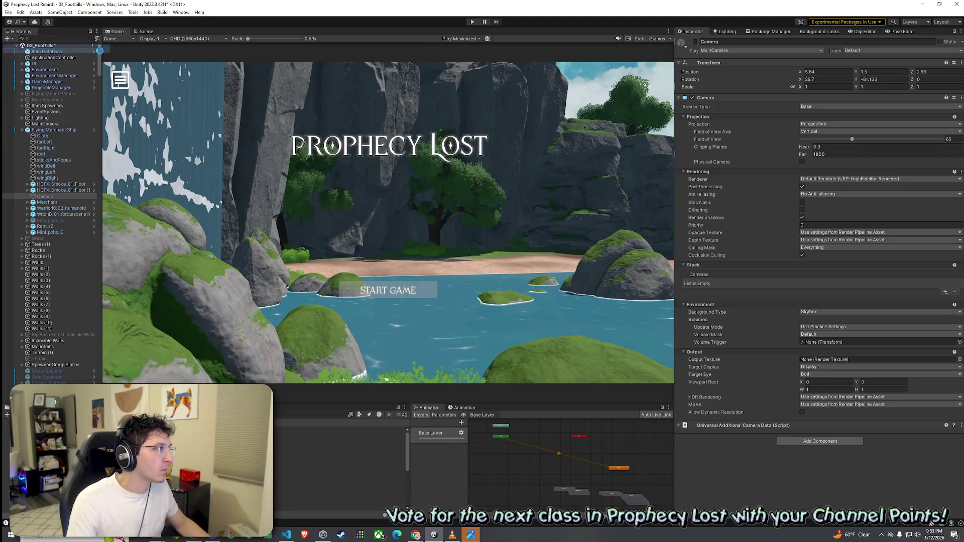
pyautogui.click(472, 22)
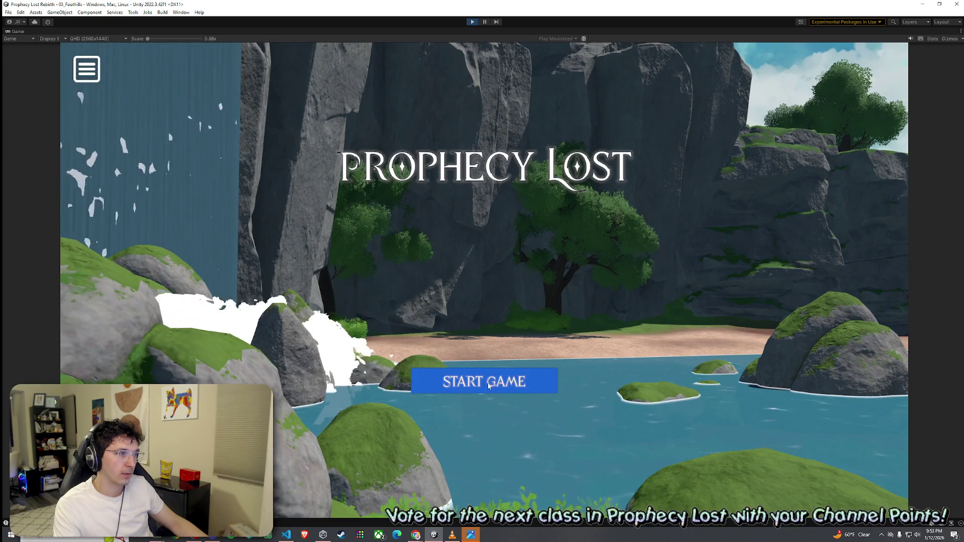
# Start the game from START GAME on the Prophecy Lost title screen.
pyautogui.click(501, 374)
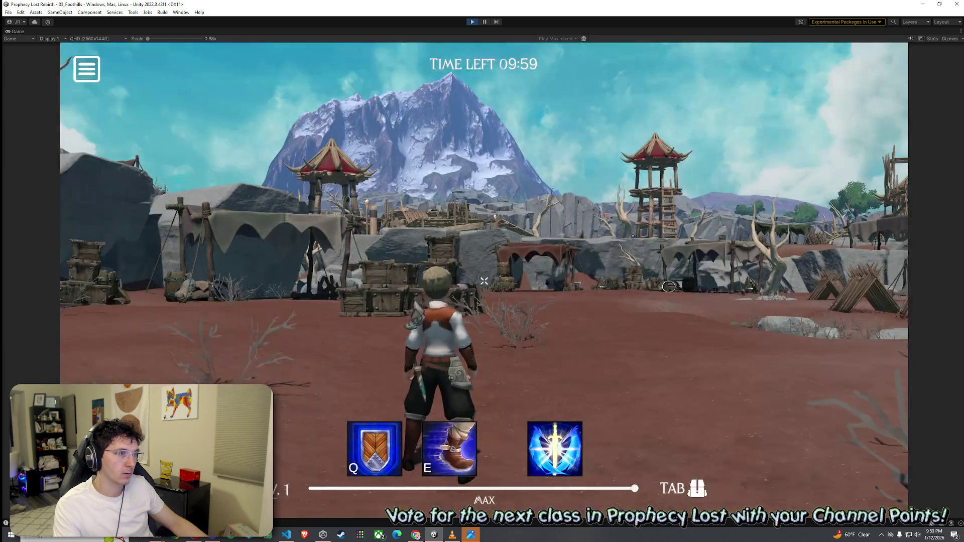
# Run the character forward through the water and along the lake shore.
pyautogui.press('w')
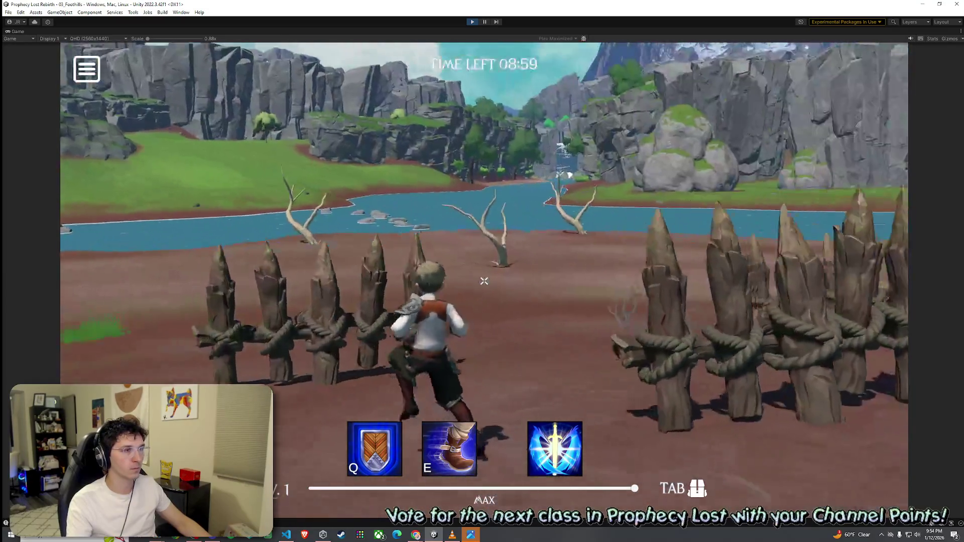
pyautogui.press('w')
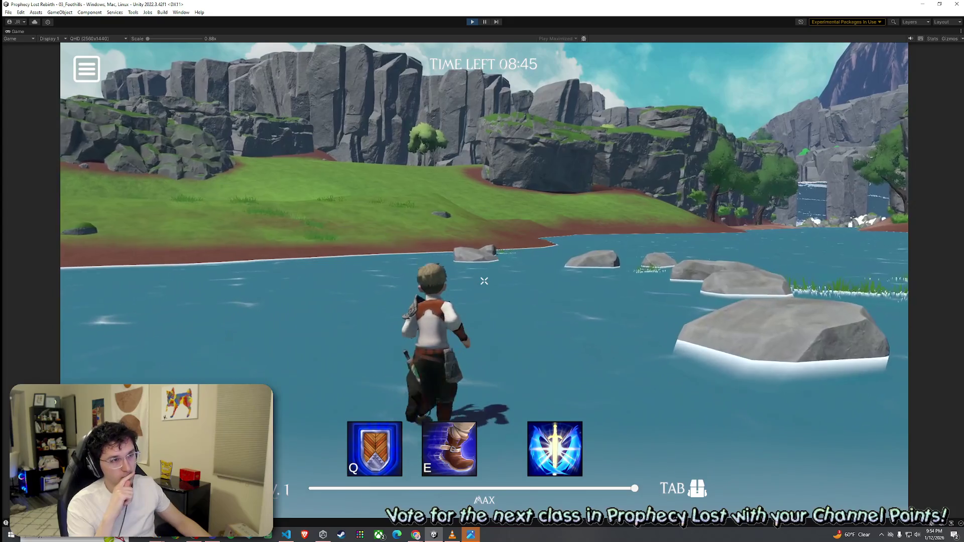
pyautogui.press('w')
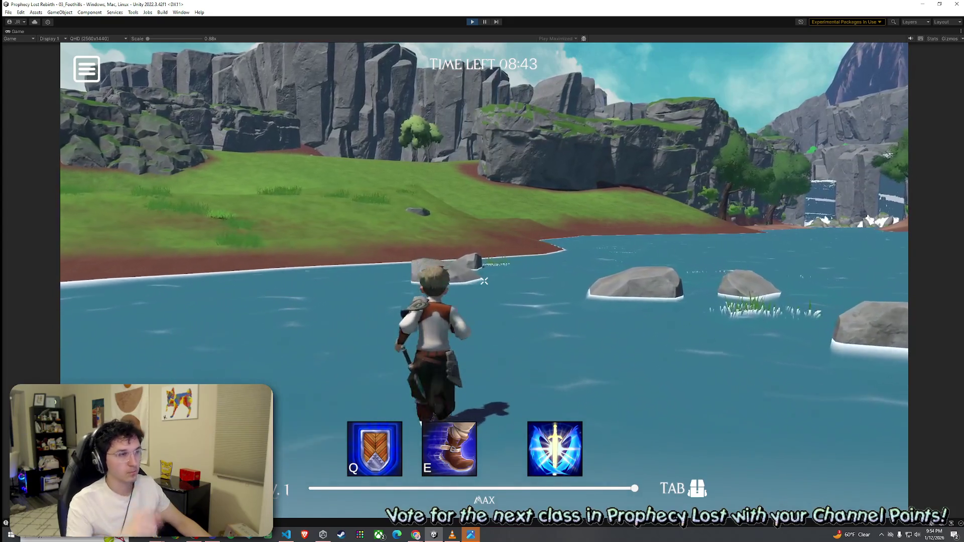
pyautogui.press('w')
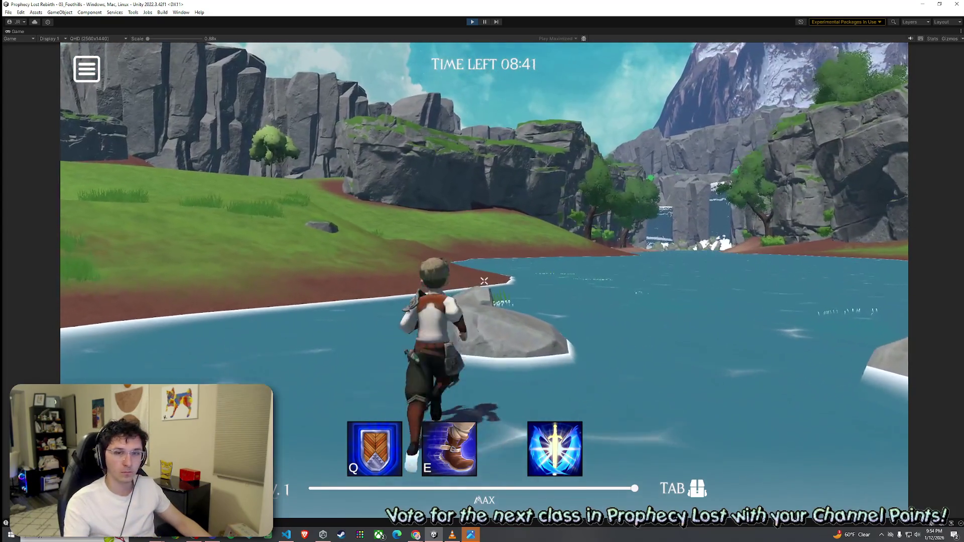
pyautogui.press('w')
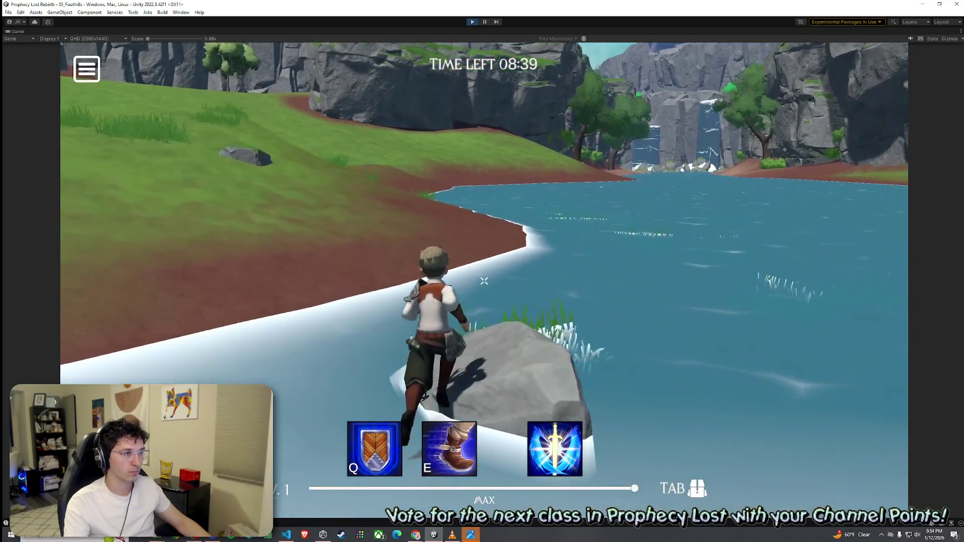
pyautogui.press('w')
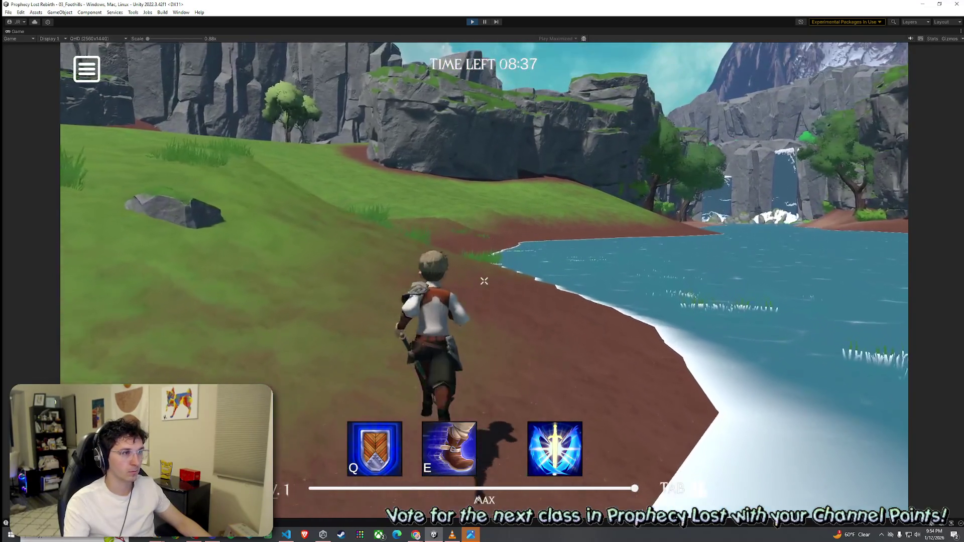
pyautogui.press('w')
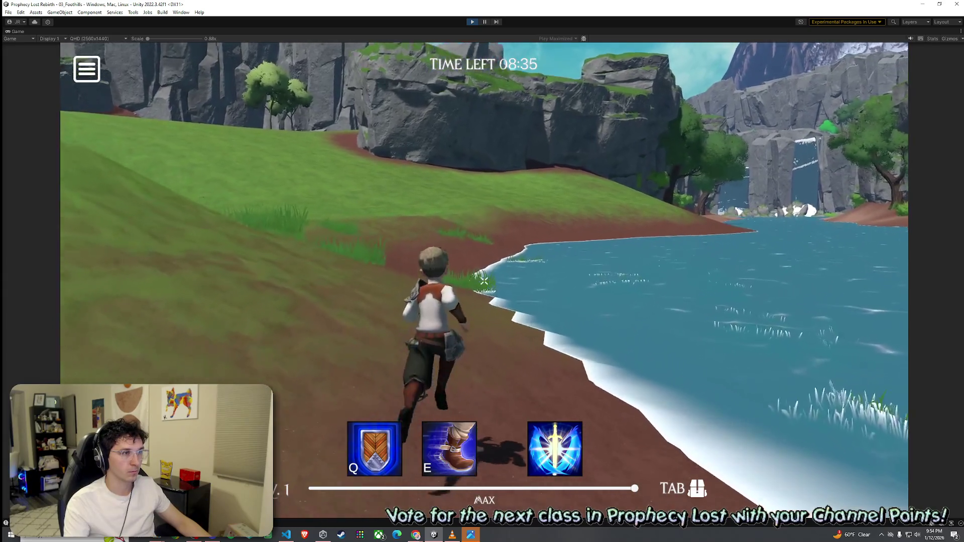
pyautogui.press('w')
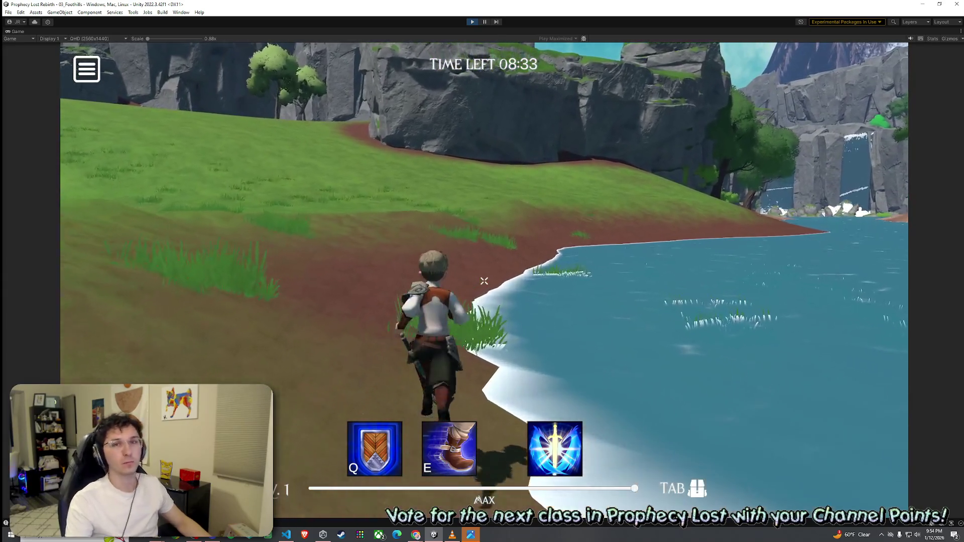
pyautogui.press('w')
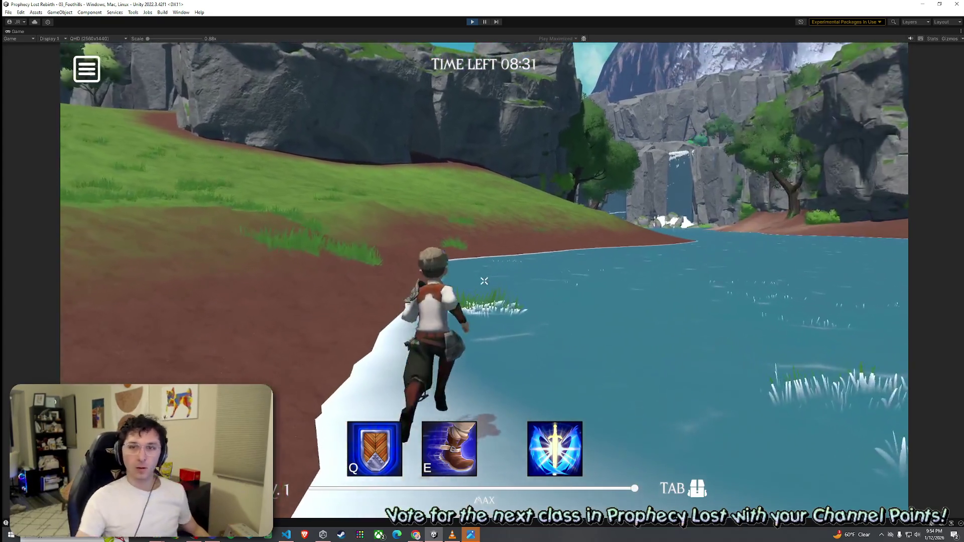
pyautogui.press('w')
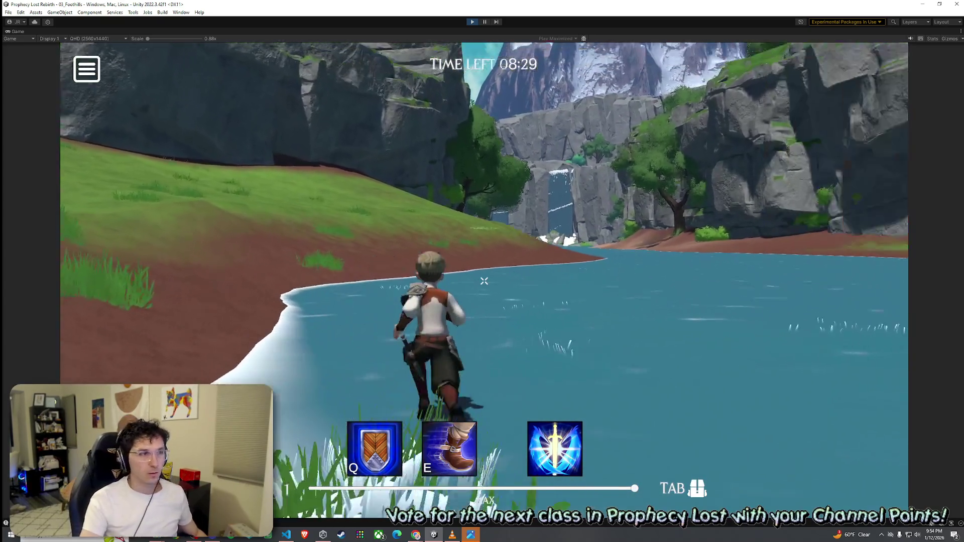
pyautogui.press('w')
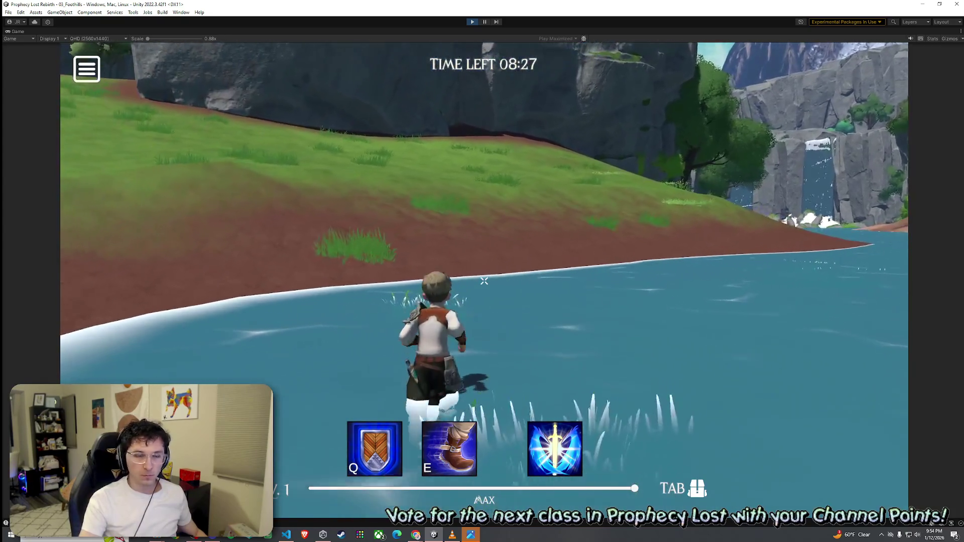
pyautogui.press('w')
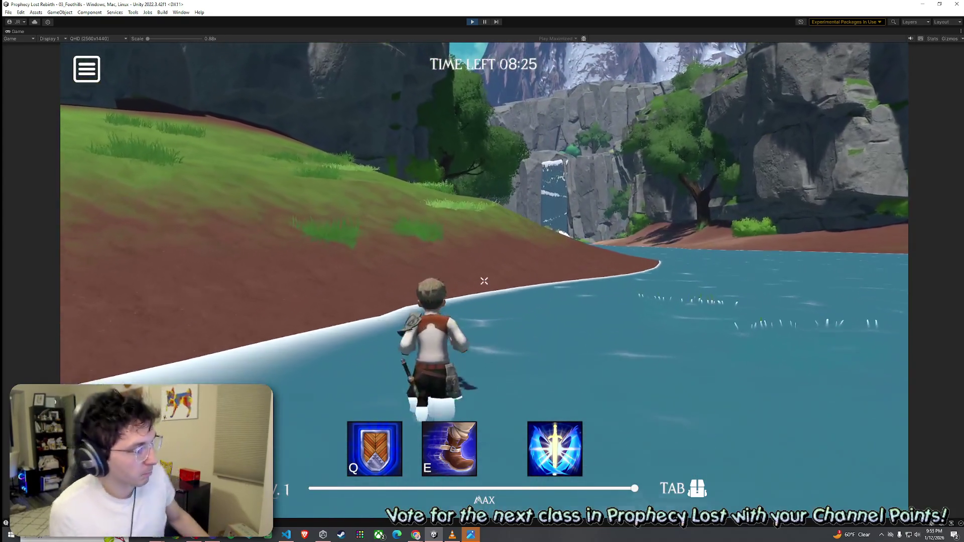
# Dash twice with E, run on to the twin waterfalls, then stop Play mode.
pyautogui.press('w')
pyautogui.press('e')
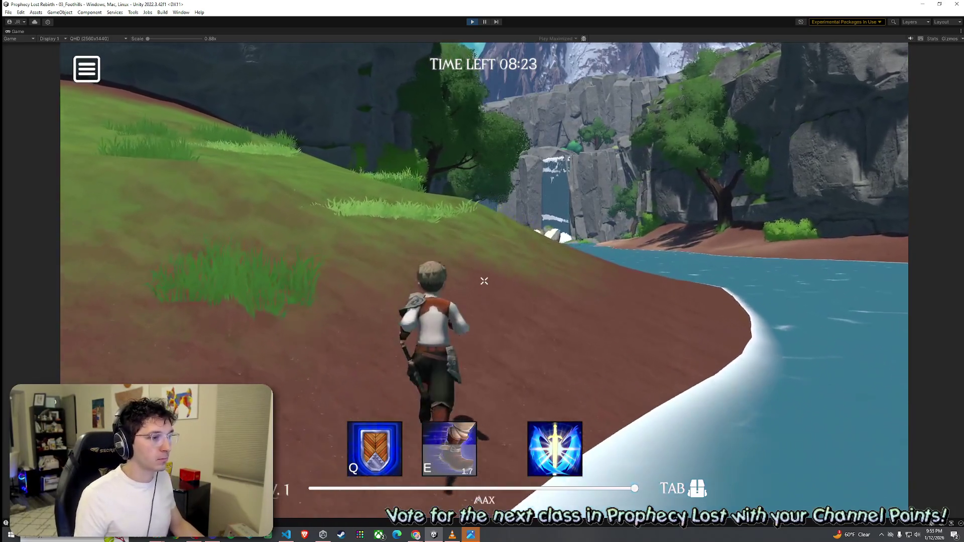
pyautogui.press('w')
pyautogui.press('e')
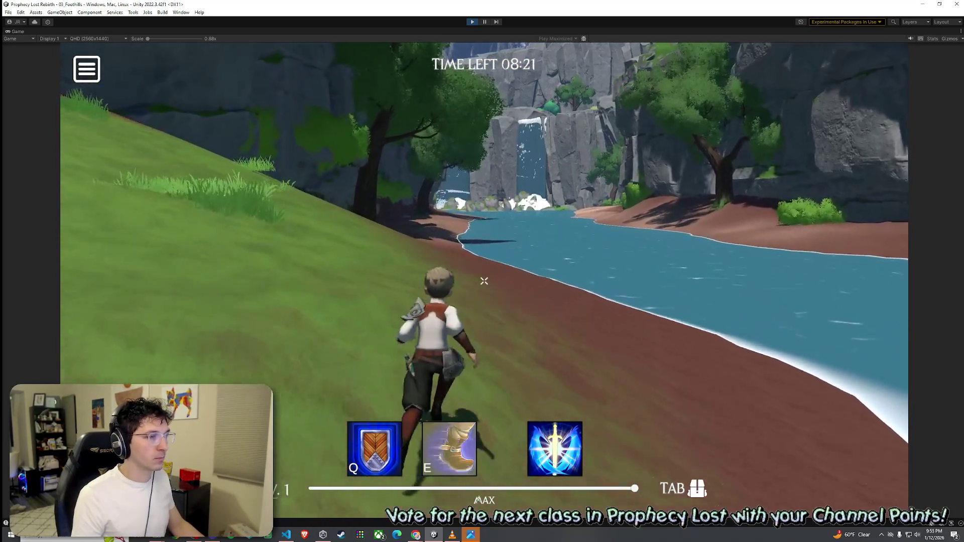
pyautogui.press('w')
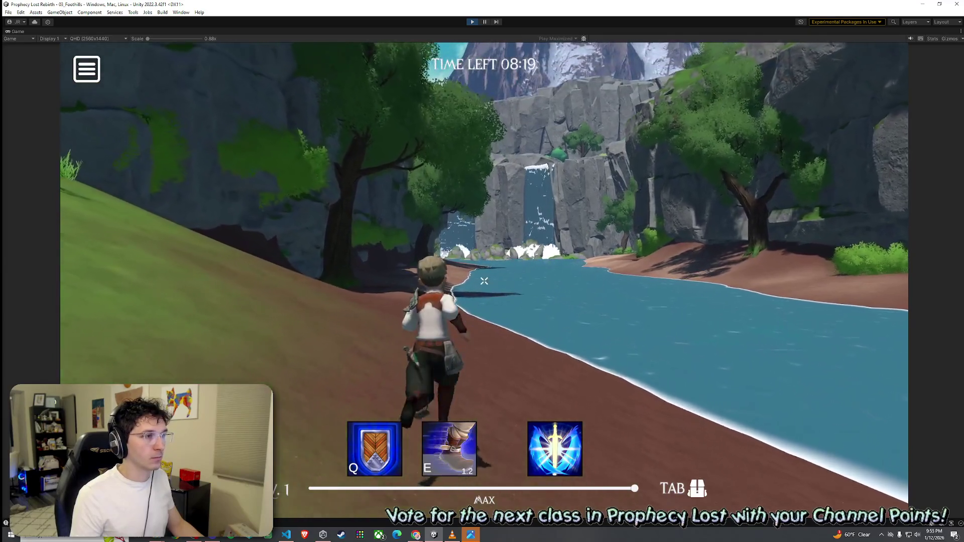
pyautogui.press('w')
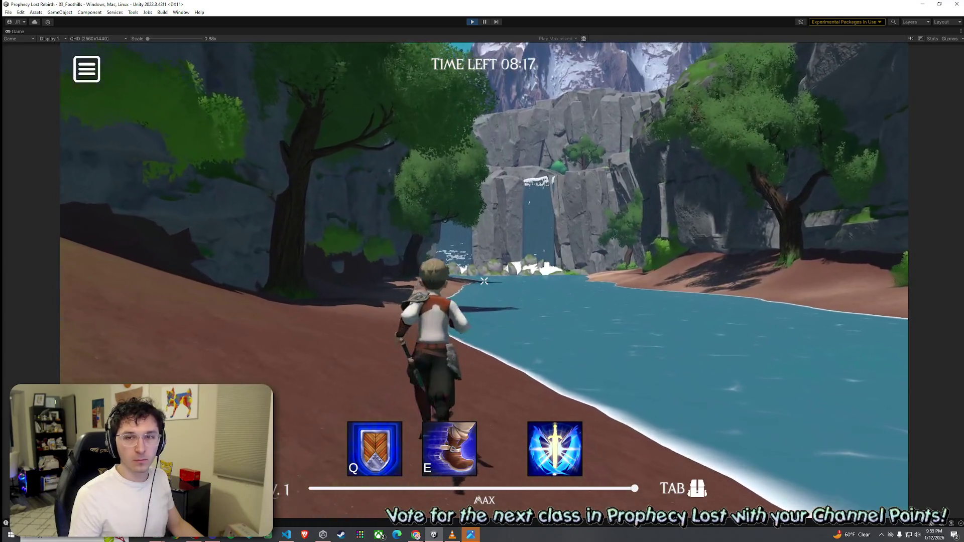
pyautogui.press('w')
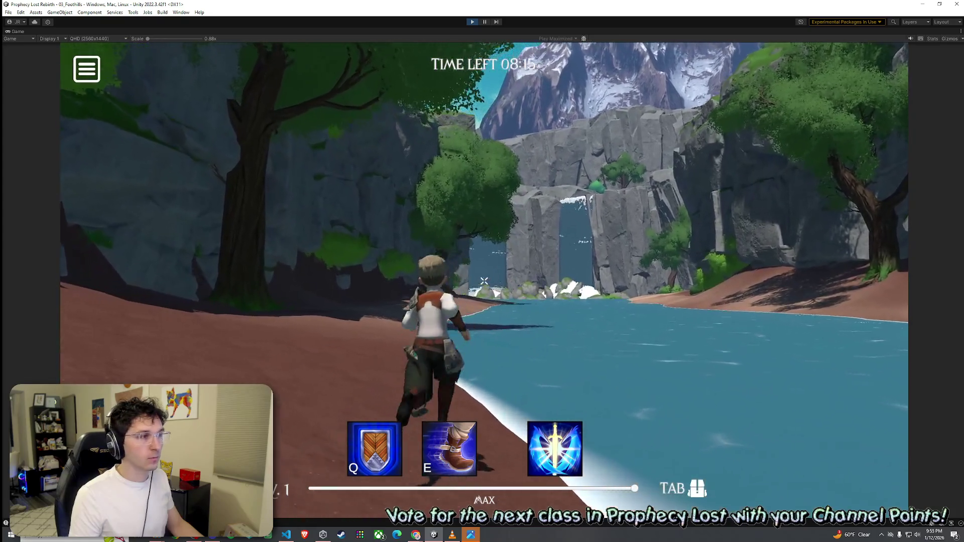
pyautogui.press('w')
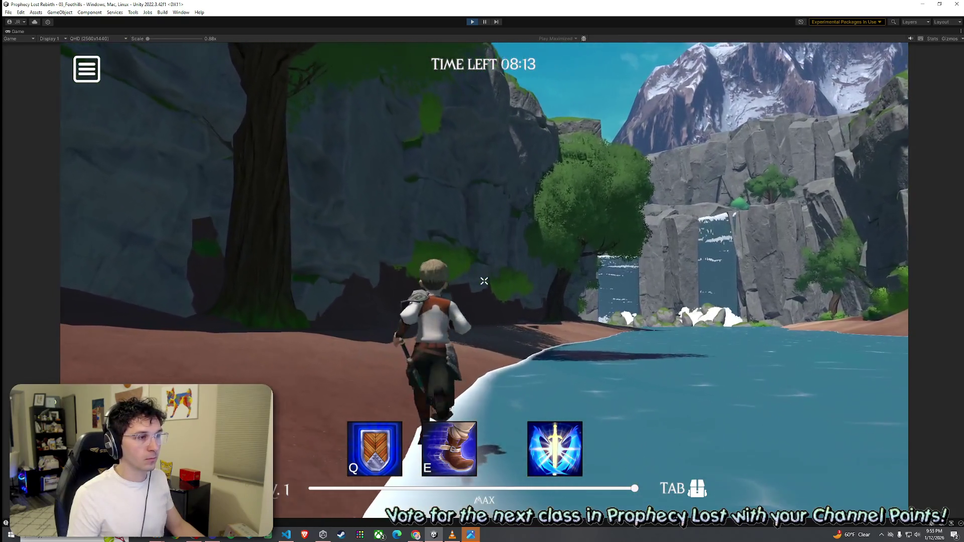
pyautogui.press('w')
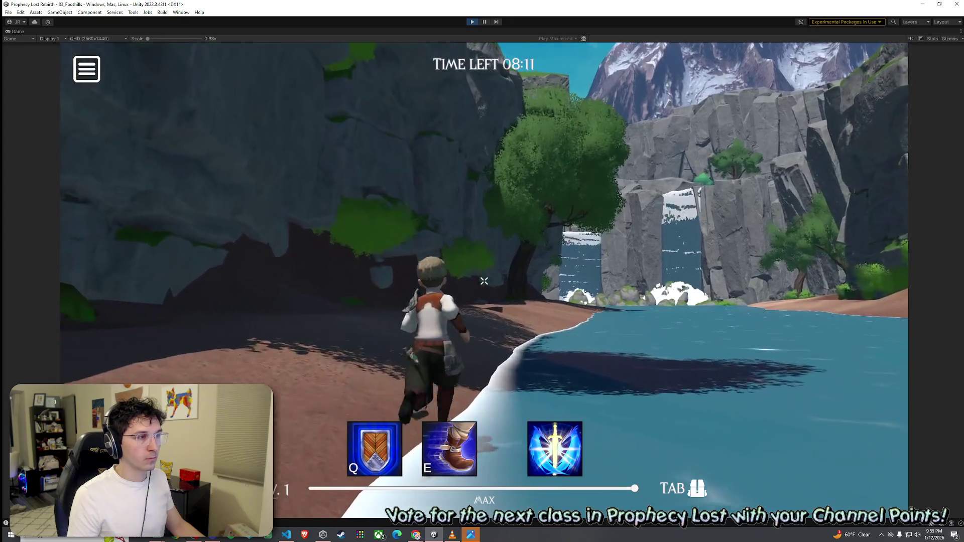
pyautogui.press('w')
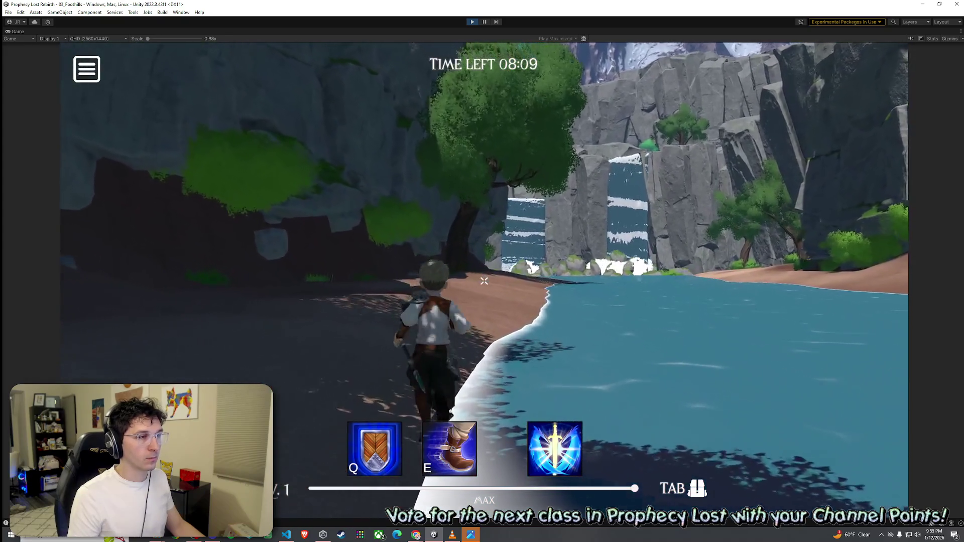
pyautogui.press('w')
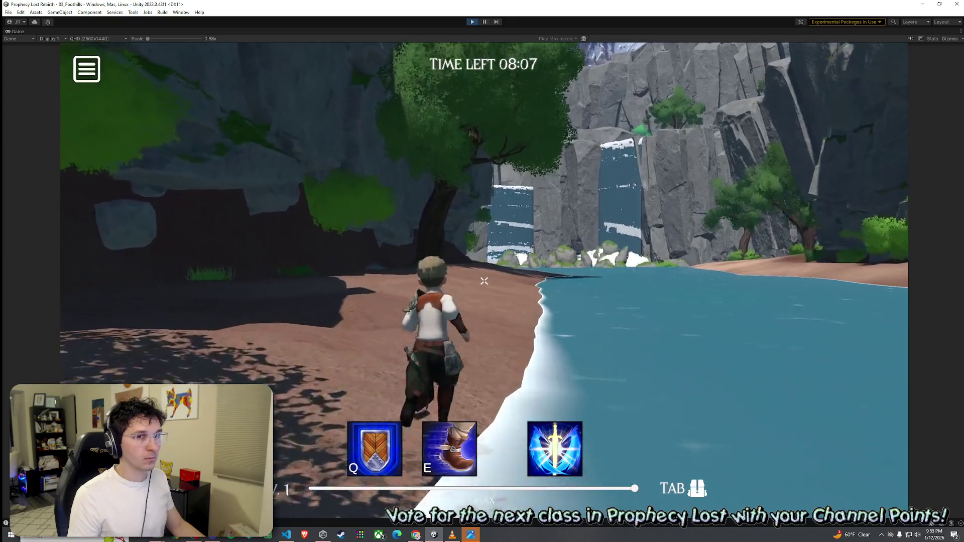
pyautogui.press('w')
pyautogui.press('w')
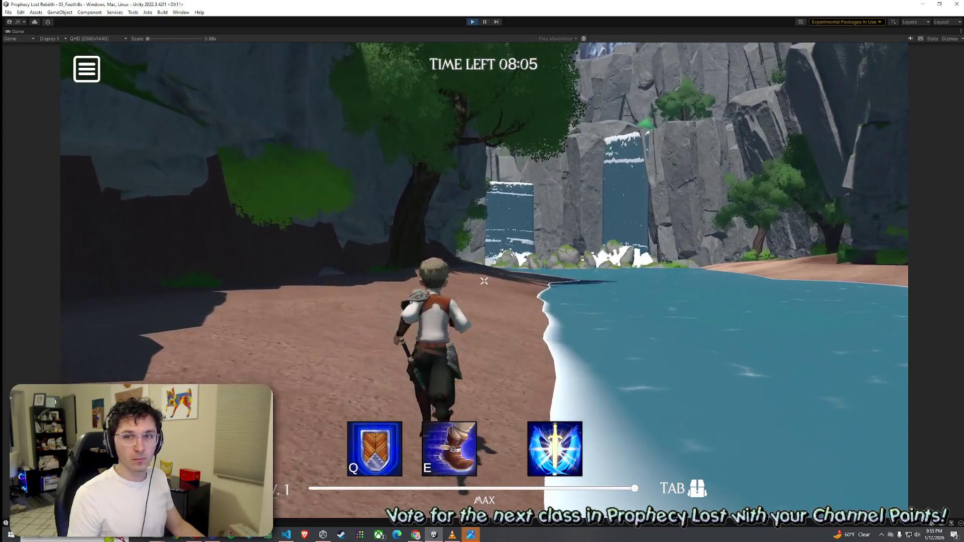
pyautogui.press('w')
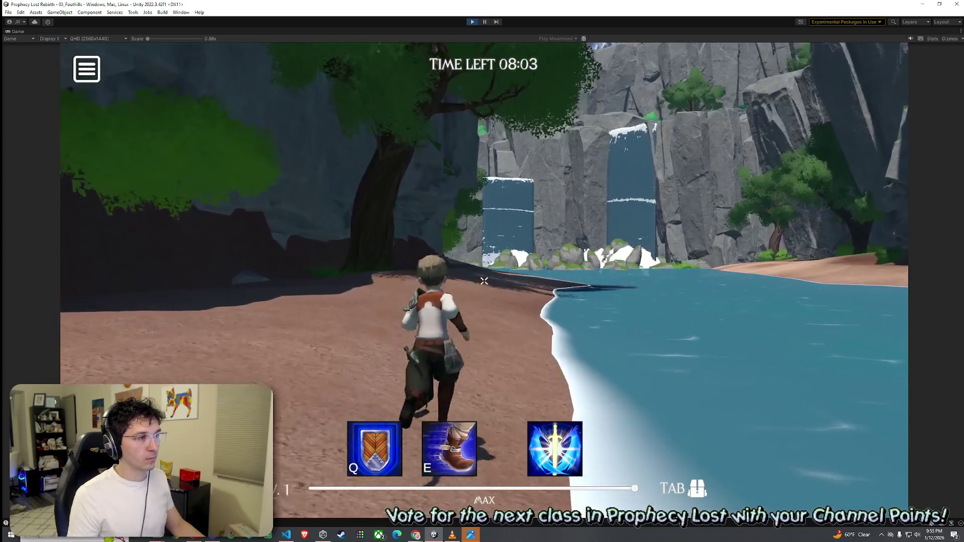
pyautogui.press('w')
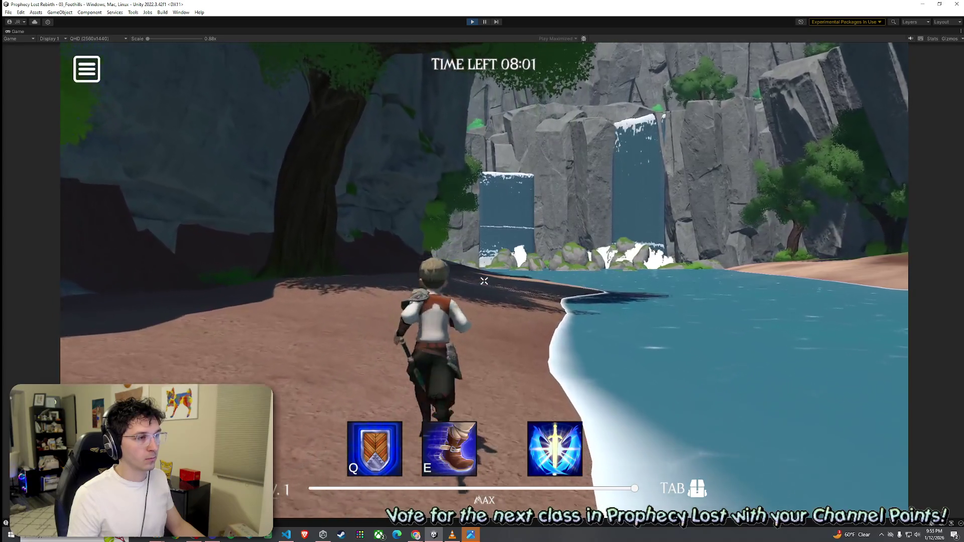
pyautogui.press('w')
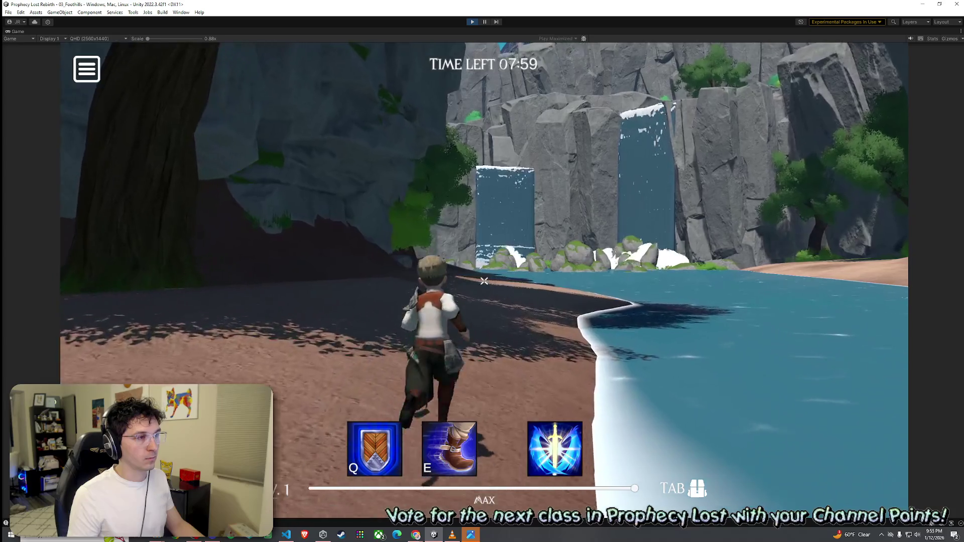
pyautogui.press('w')
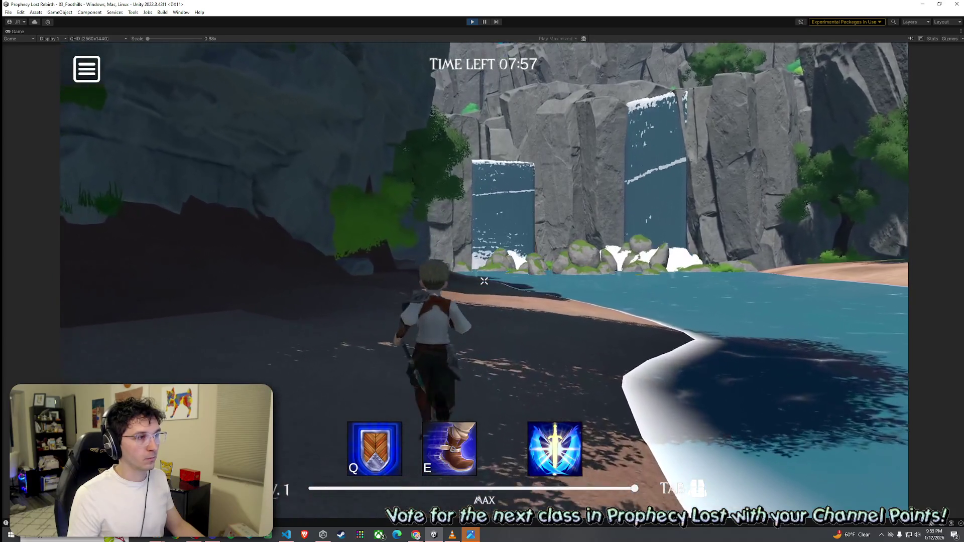
pyautogui.press('w')
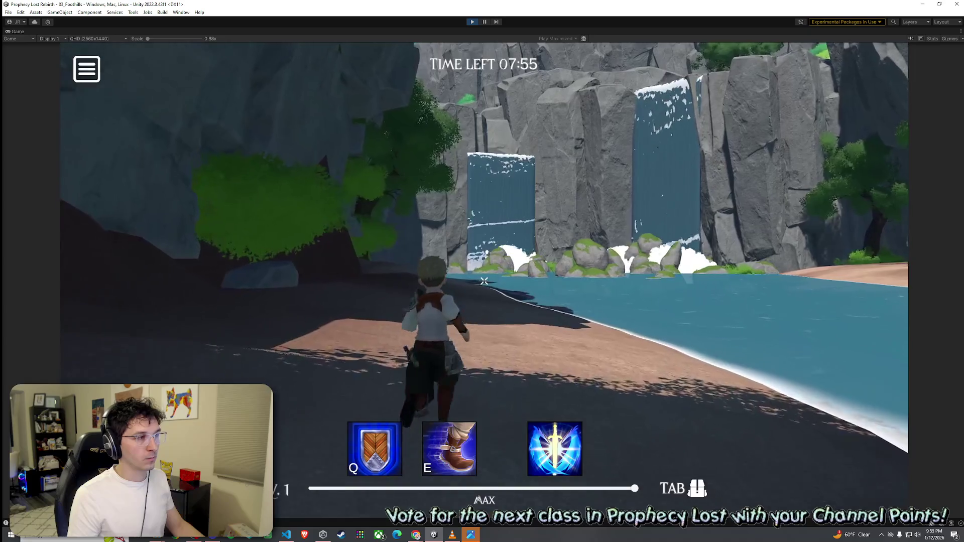
pyautogui.press('w')
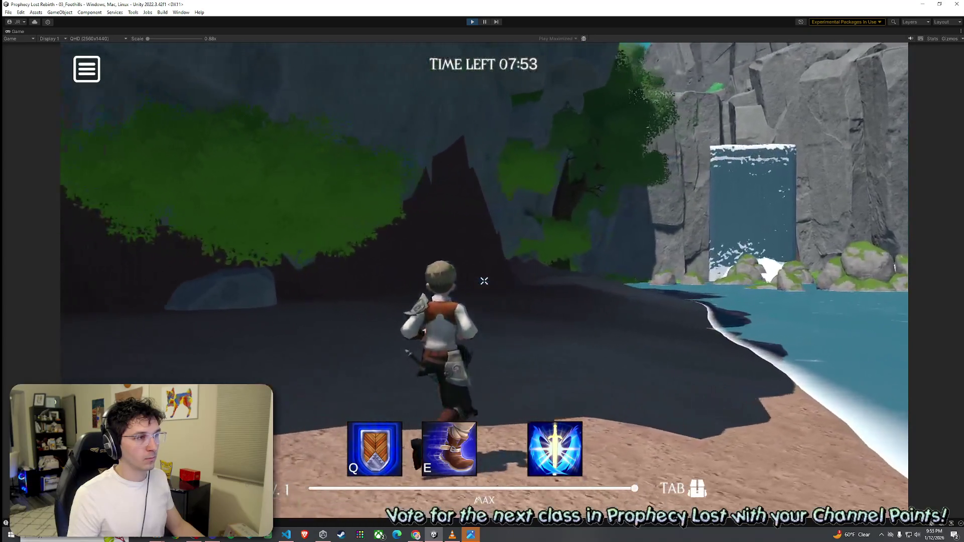
pyautogui.press('w')
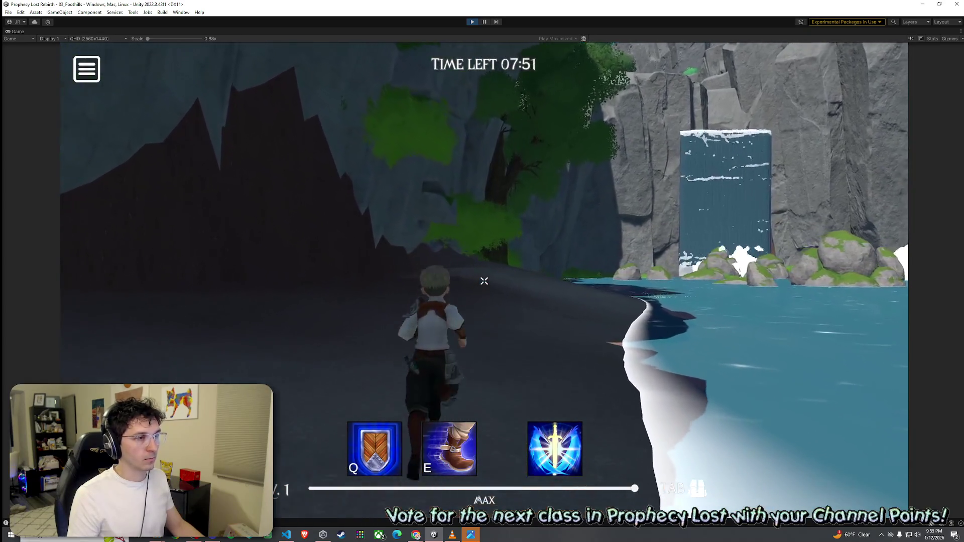
pyautogui.press('w')
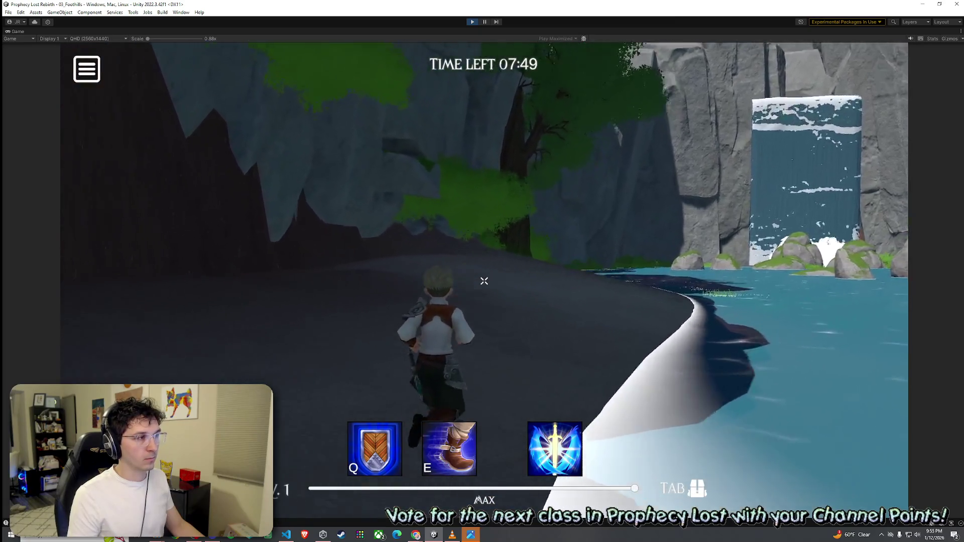
pyautogui.press('w')
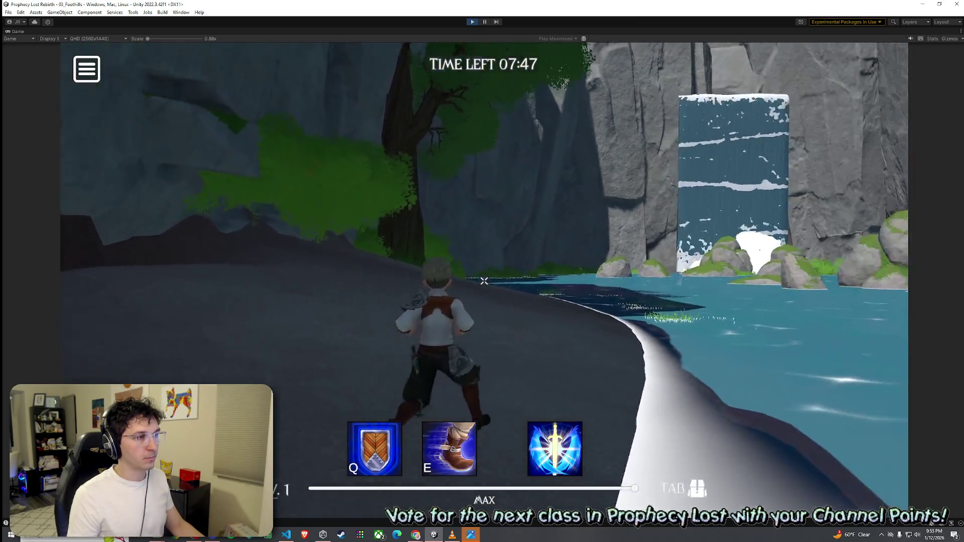
pyautogui.press('w')
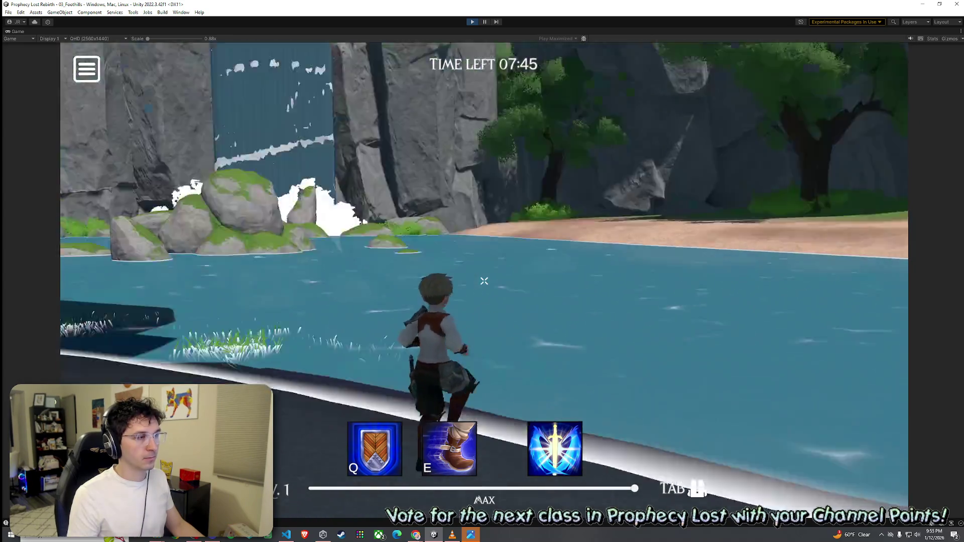
pyautogui.press('w')
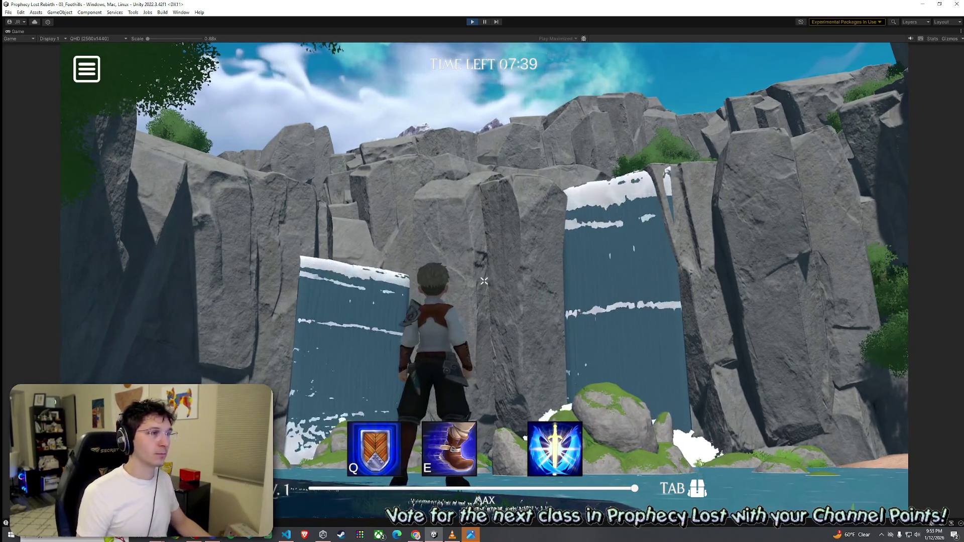
pyautogui.press('super')
pyautogui.click(474, 22)
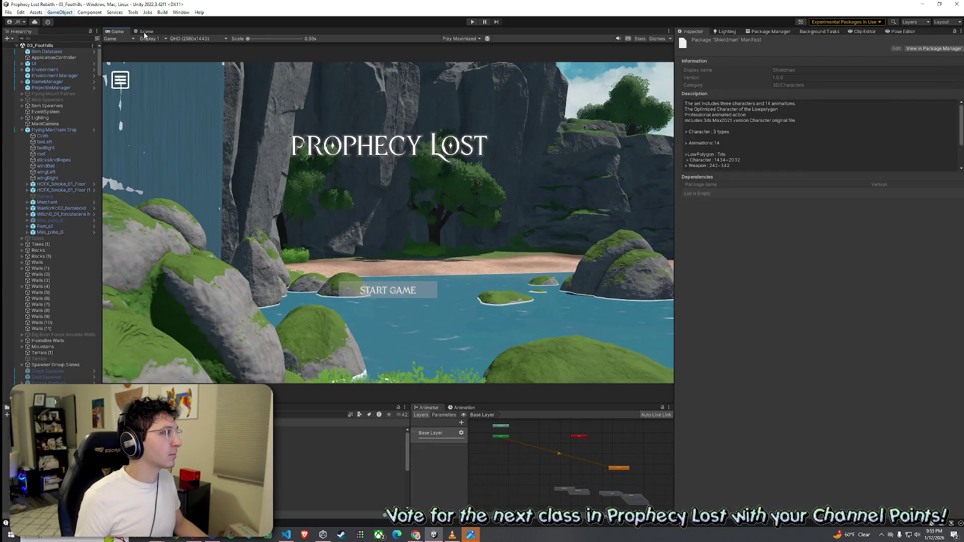
# Return to the Scene view and open 02_Test Scene from the Project window.
pyautogui.click(145, 31)
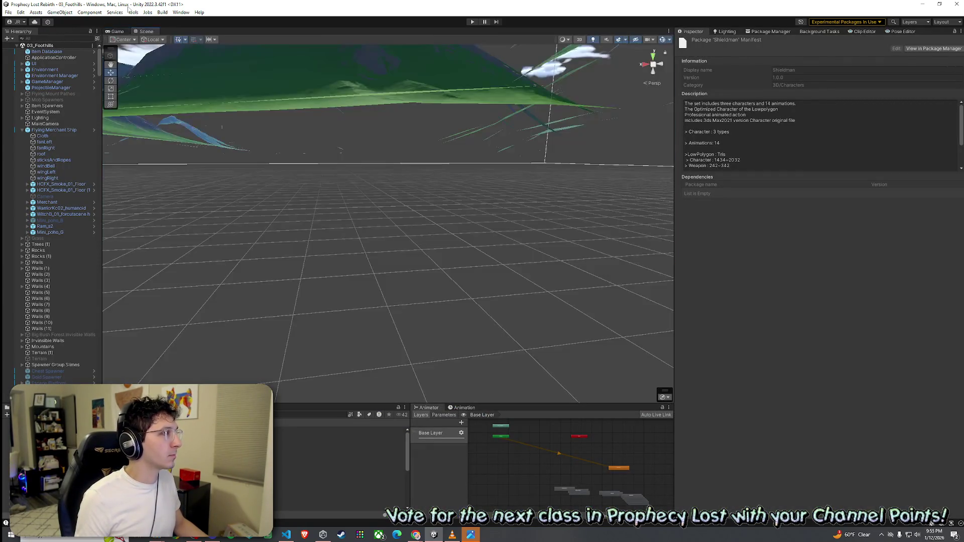
pyautogui.click(8, 12)
pyautogui.click(30, 46)
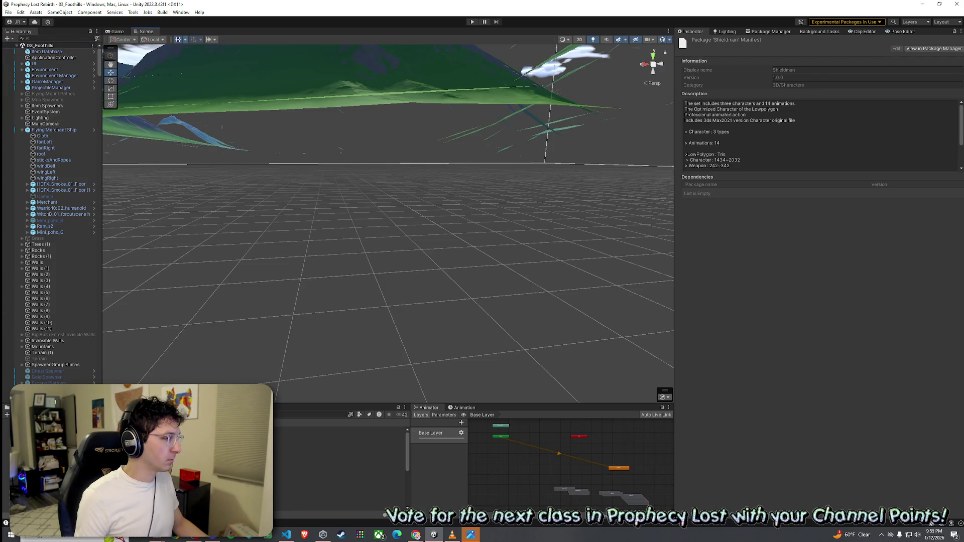
pyautogui.doubleClick(301, 484)
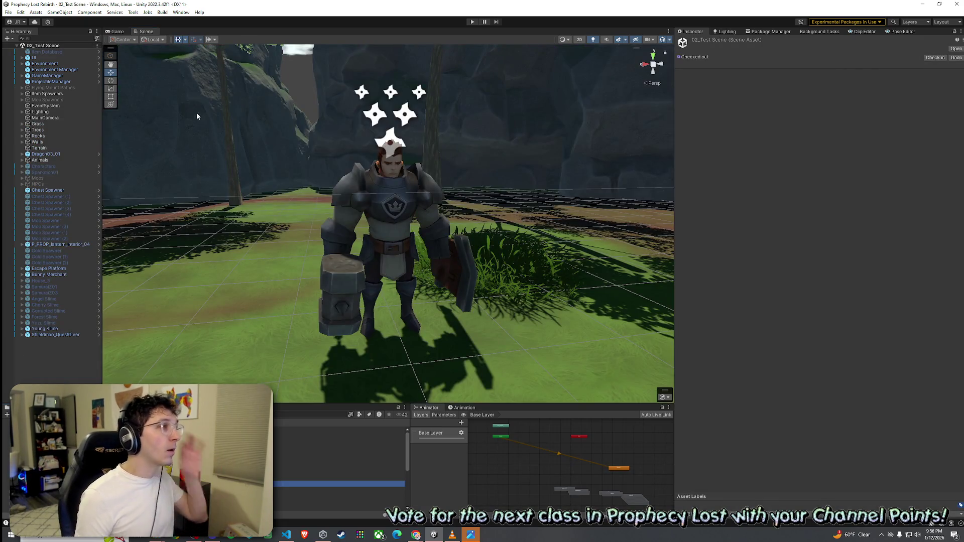
# Save the Test Scene and fly the view over to the slime by the tree.
pyautogui.click(8, 12)
pyautogui.click(28, 48)
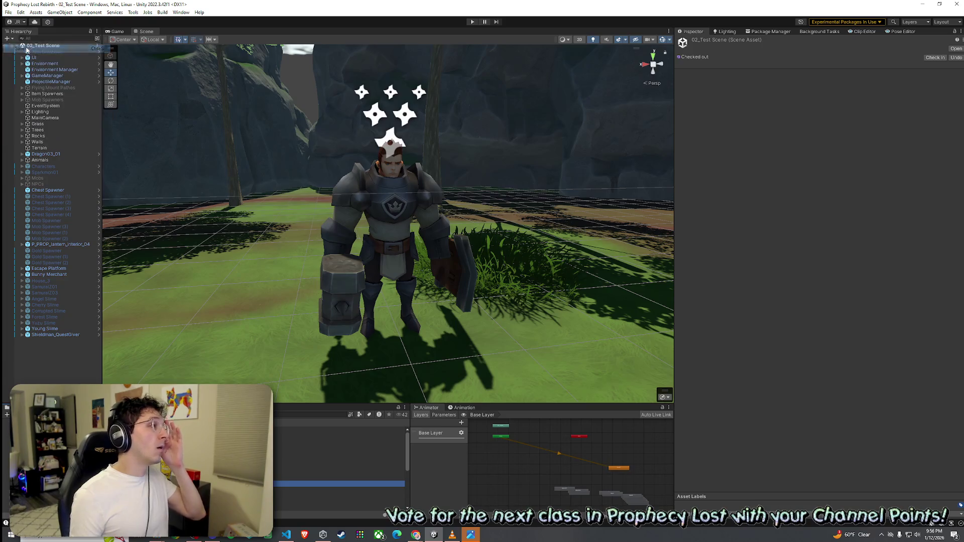
pyautogui.moveTo(188, 156)
pyautogui.mouseDown()
pyautogui.moveTo(464, 221)
pyautogui.moveTo(612, 176)
pyautogui.moveTo(734, 172)
pyautogui.mouseUp()
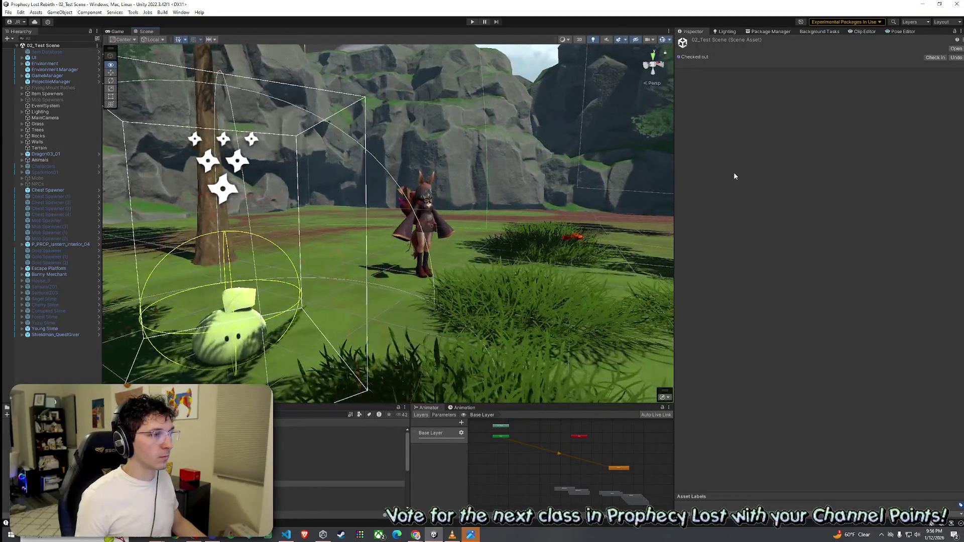
pyautogui.click(8, 12)
pyautogui.press('Escape')
# Select Shieldman_QuestGiver and undo an accidental Position X change.
pyautogui.click(56, 335)
pyautogui.moveTo(803, 94)
pyautogui.mouseDown()
pyautogui.moveTo(563, 126)
pyautogui.moveTo(598, 134)
pyautogui.moveTo(536, 140)
pyautogui.mouseUp()
pyautogui.hotkey('ctrl', 'z')
# Move the Shieldman near the player, to X 12.44 and Z 24.87.
pyautogui.moveTo(801, 92)
pyautogui.mouseDown()
pyautogui.moveTo(784, 92)
pyautogui.moveTo(818, 98)
pyautogui.mouseUp()
pyautogui.moveTo(912, 90)
pyautogui.mouseDown()
pyautogui.moveTo(960, 94)
pyautogui.moveTo(452, 123)
pyautogui.moveTo(499, 129)
pyautogui.mouseUp()
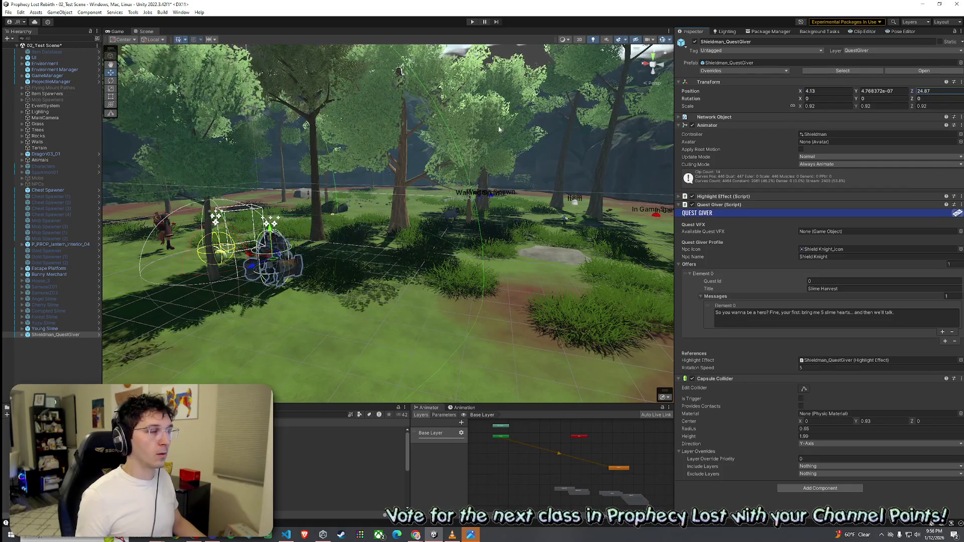
pyautogui.moveTo(801, 91); pyautogui.dragTo(867, 100)
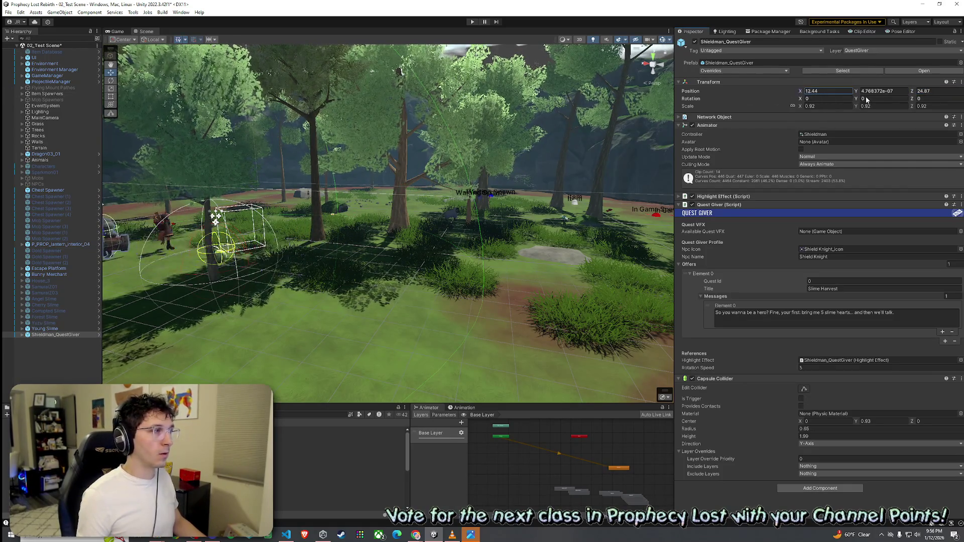
# Rotate the Shieldman to Y 234.06, shift it beside the player, and save.
pyautogui.click(868, 99)
pyautogui.write('194.21')
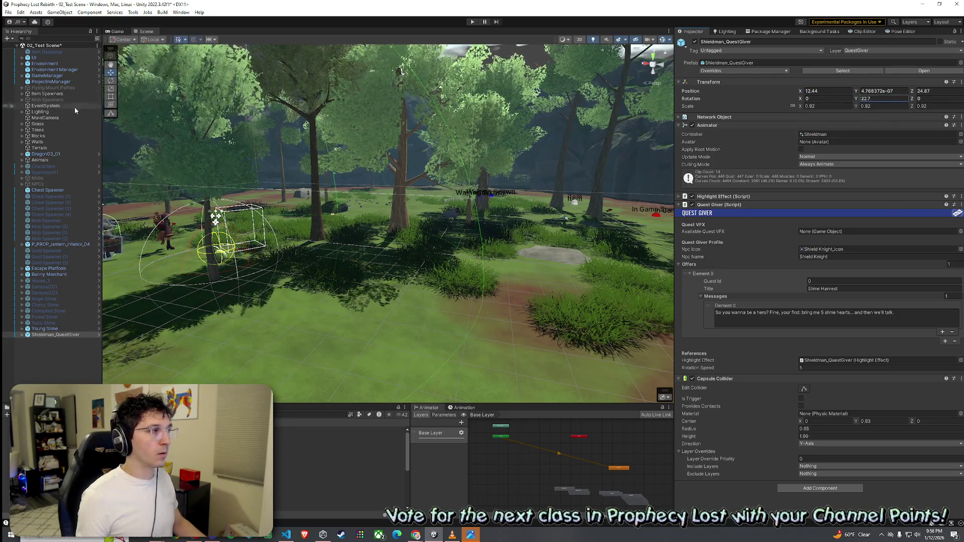
pyautogui.moveTo(195, 172)
pyautogui.mouseDown()
pyautogui.moveTo(371, 175)
pyautogui.moveTo(195, 174)
pyautogui.moveTo(480, 153)
pyautogui.mouseUp()
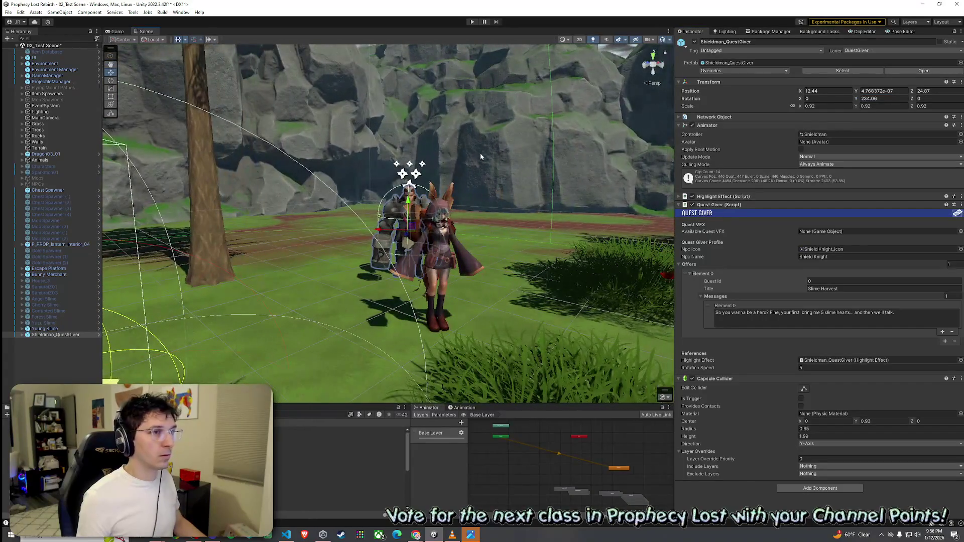
pyautogui.moveTo(801, 91)
pyautogui.mouseDown()
pyautogui.moveTo(917, 93)
pyautogui.moveTo(907, 94)
pyautogui.mouseUp()
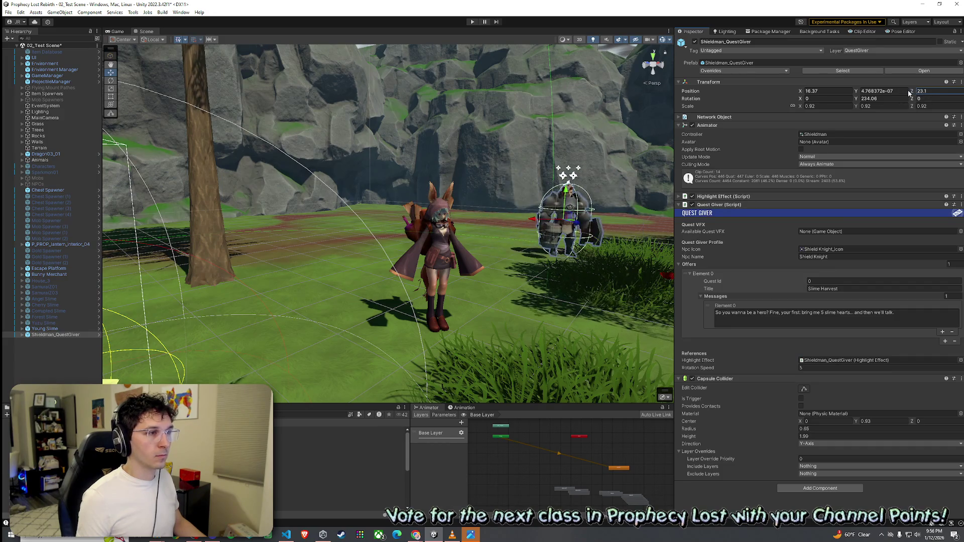
pyautogui.moveTo(524, 180); pyautogui.dragTo(452, 138)
pyautogui.click(9, 12)
pyautogui.click(15, 30)
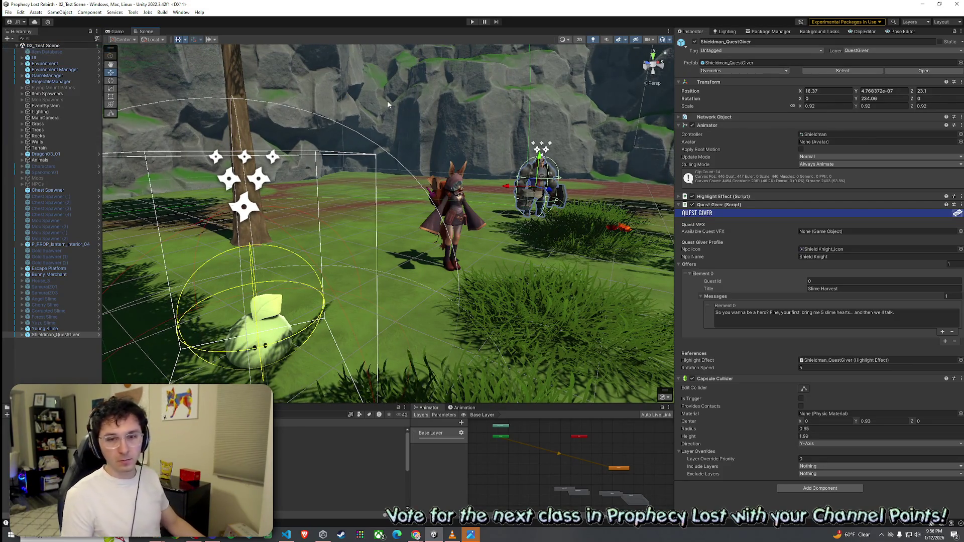